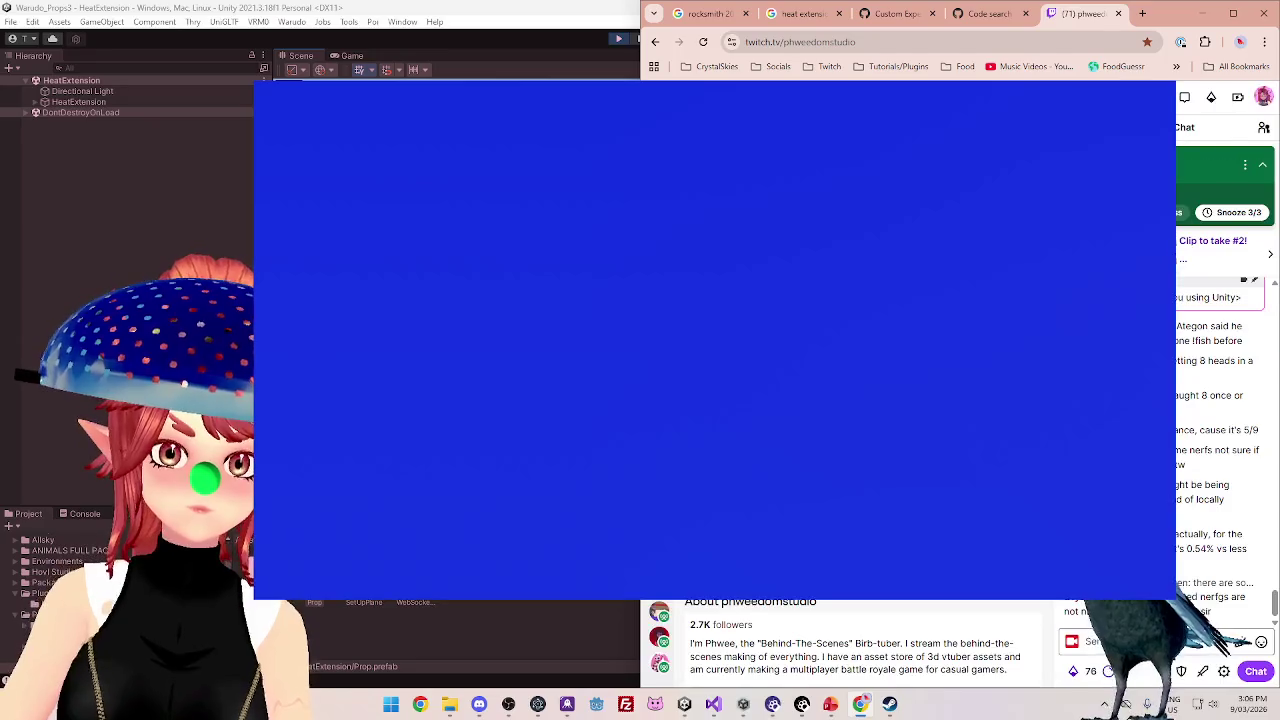
- Minimize Chrome, bring the Unity editor forward, then switch to Visual Studio
{"action": "left_click", "coordinate": [1186, 12]}
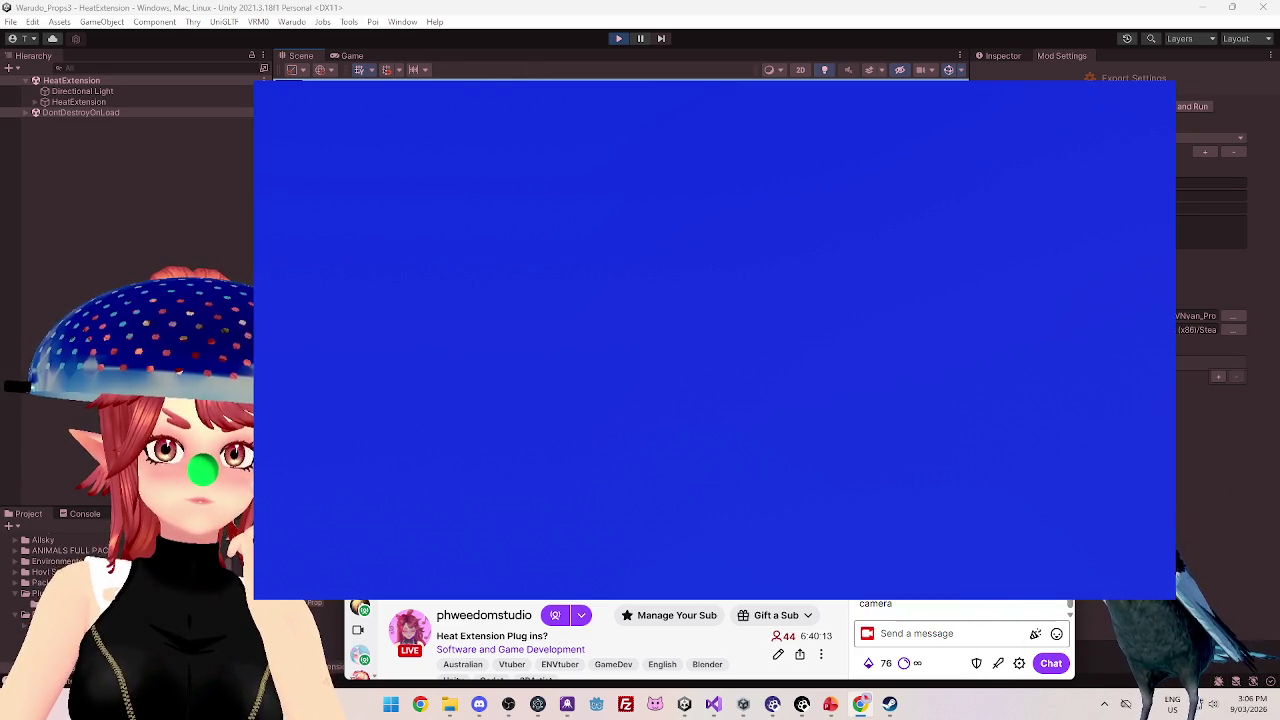
{"action": "left_click", "coordinate": [684, 704]}
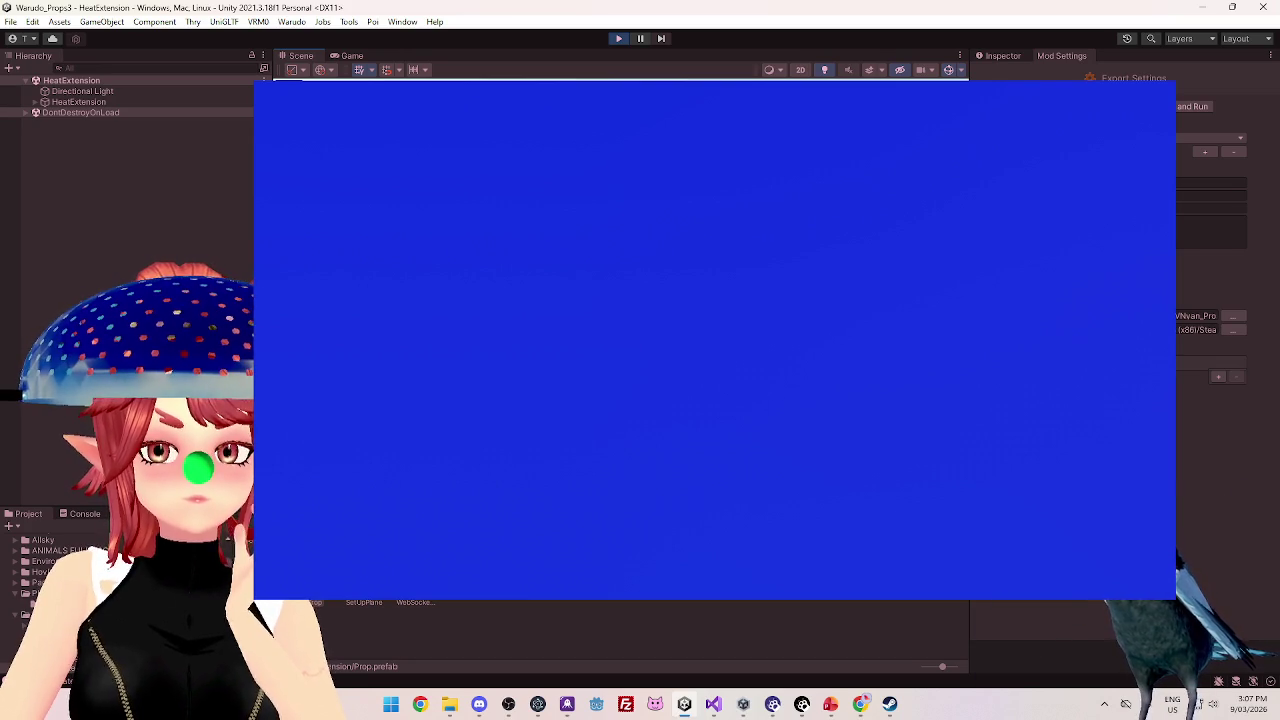
{"action": "mouse_move", "coordinate": [775, 706]}
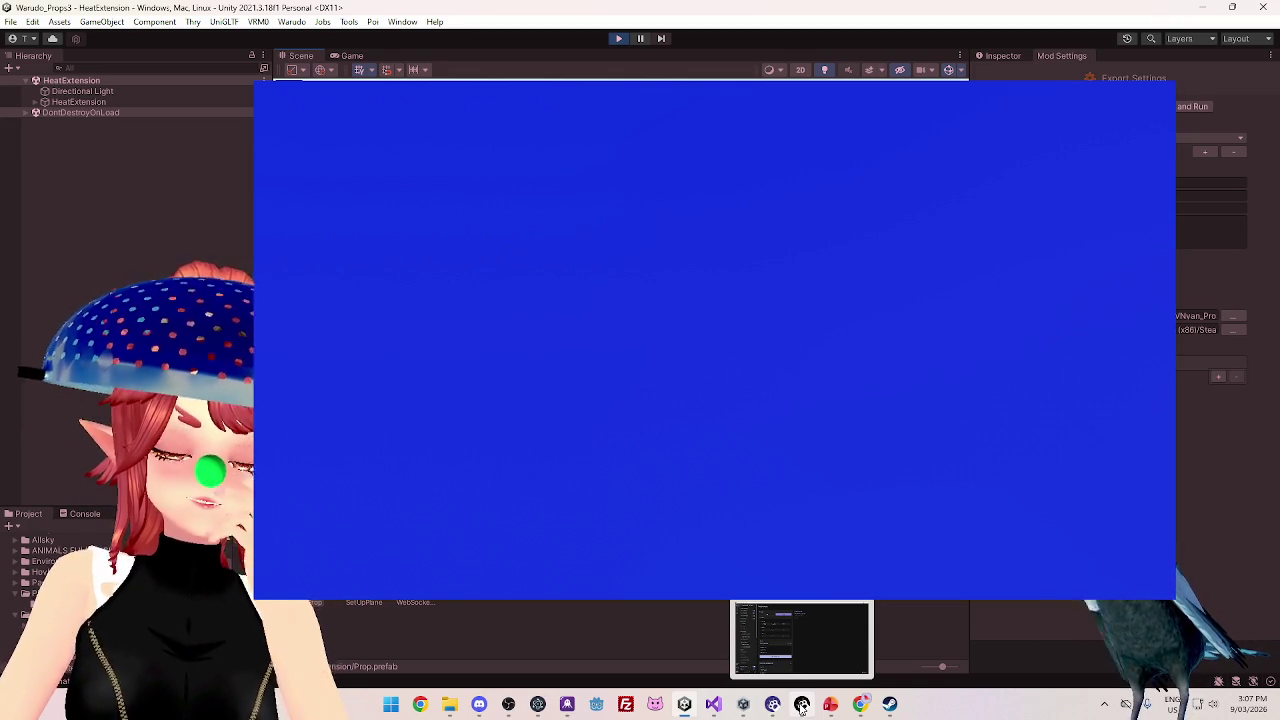
{"action": "left_click", "coordinate": [713, 704]}
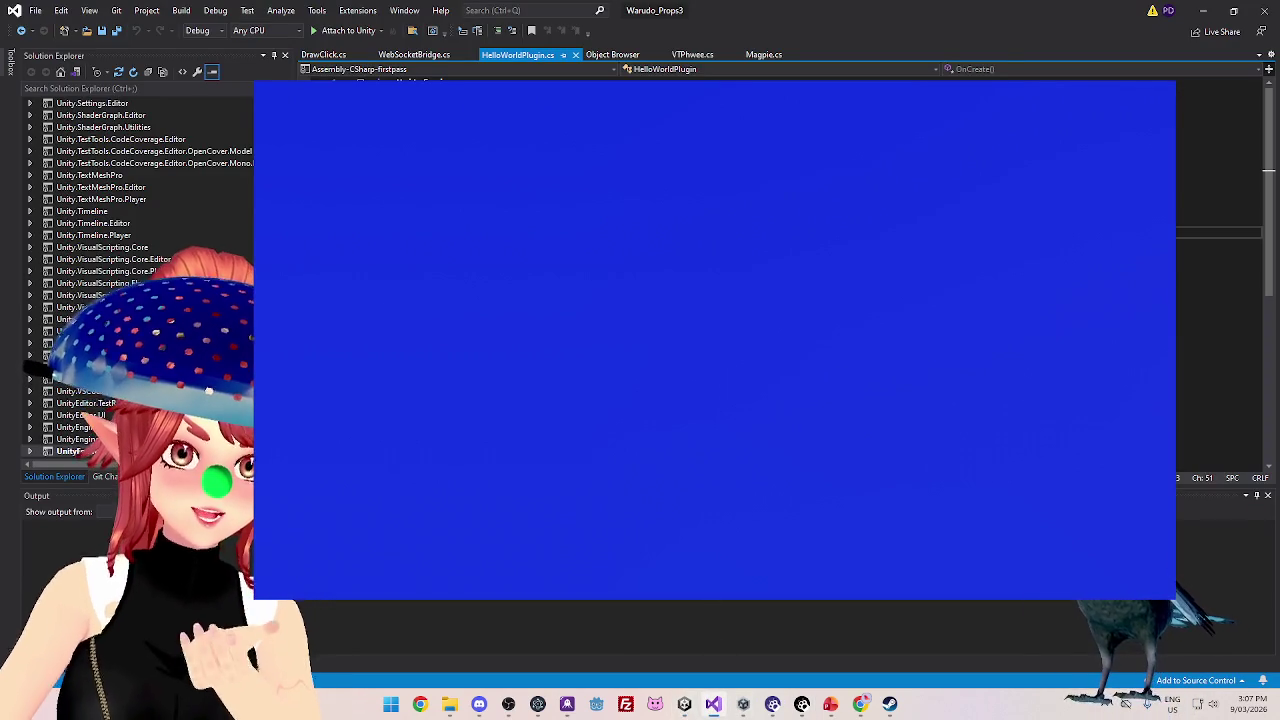
- Open DrawClick.cs and scroll down to its Received(string message) method
{"action": "left_click", "coordinate": [335, 55]}
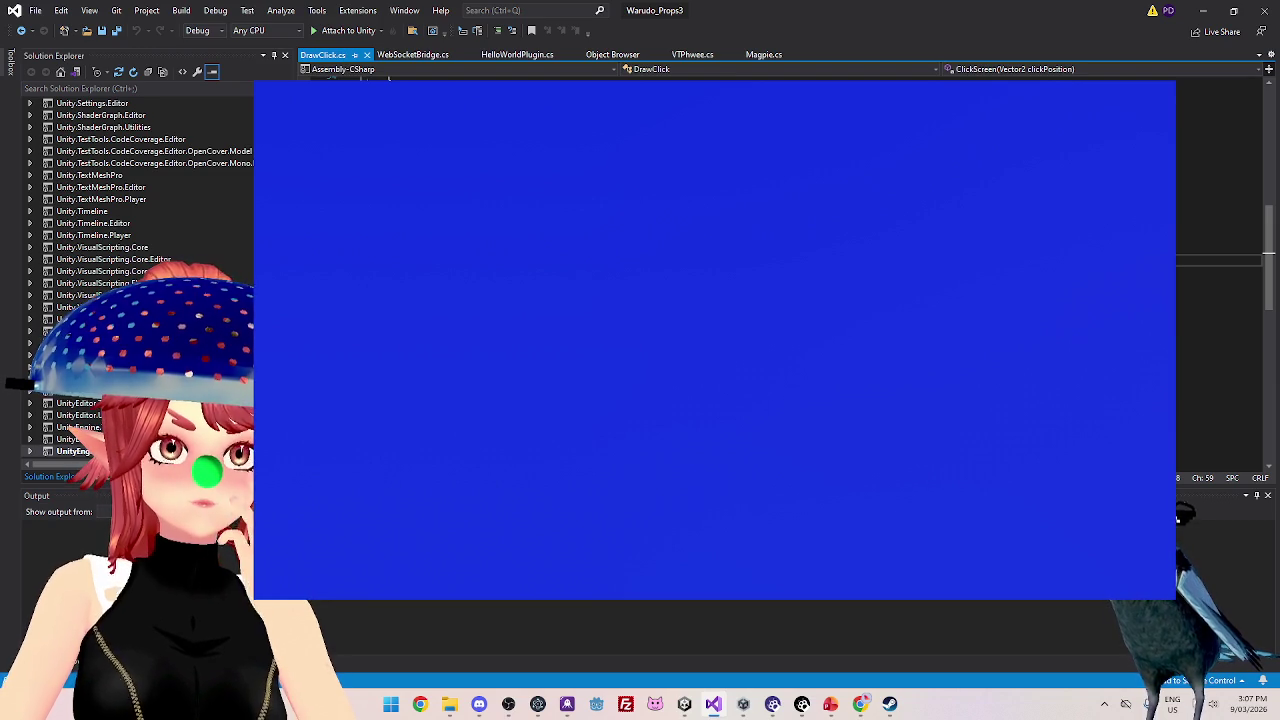
{"action": "scroll", "coordinate": [1178, 517], "scroll_direction": "down", "scroll_amount": 3}
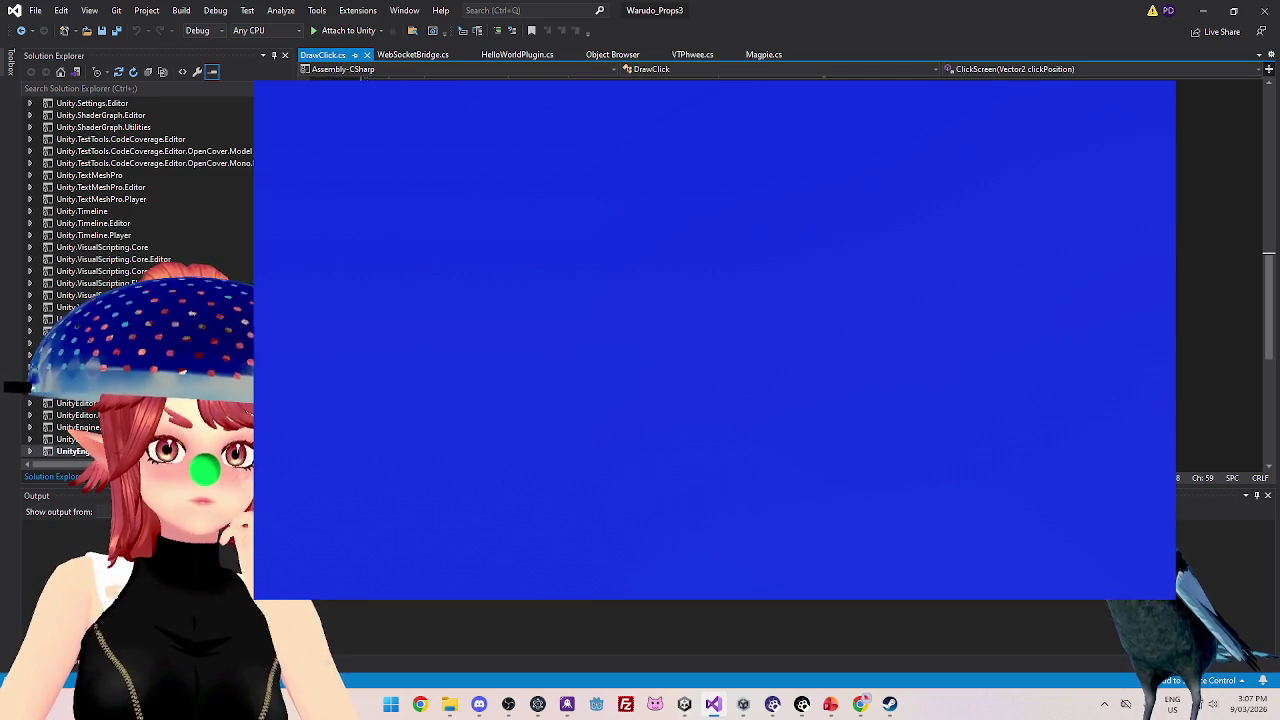
{"action": "scroll", "coordinate": [715, 340], "scroll_direction": "down", "scroll_amount": 3}
{"action": "left_click", "coordinate": [715, 300]}
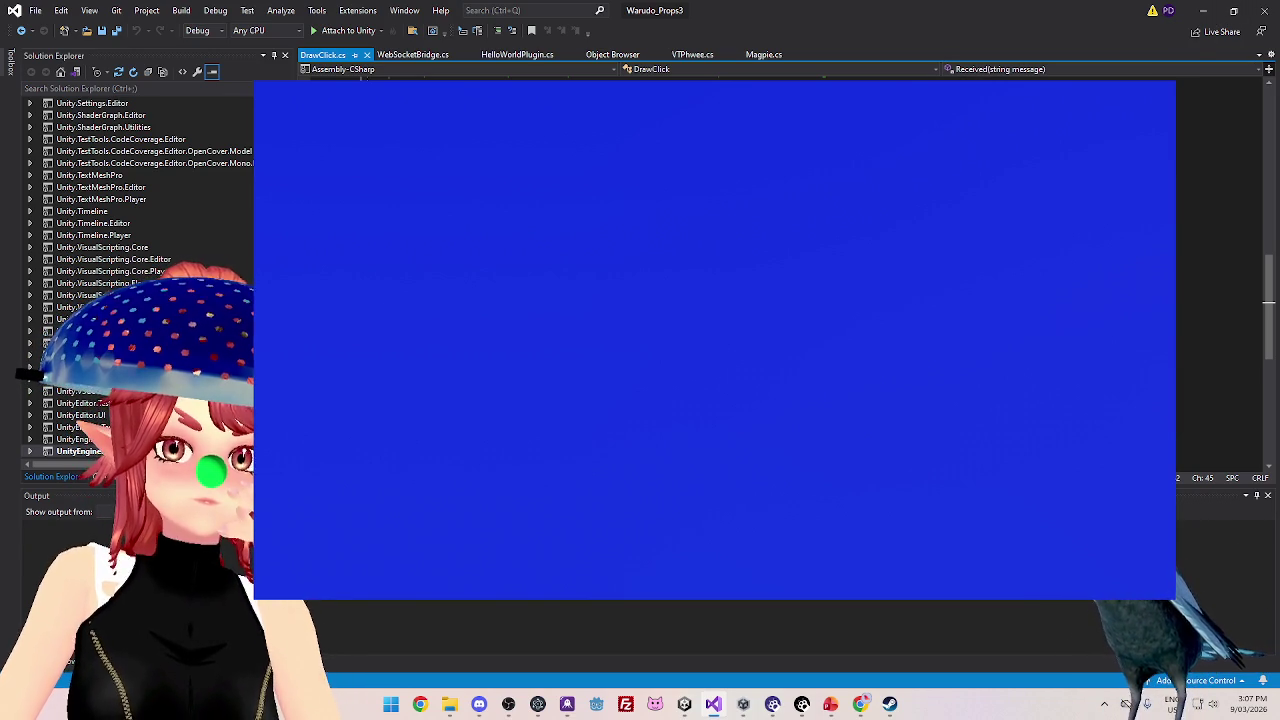
{"action": "left_click", "coordinate": [620, 245]}
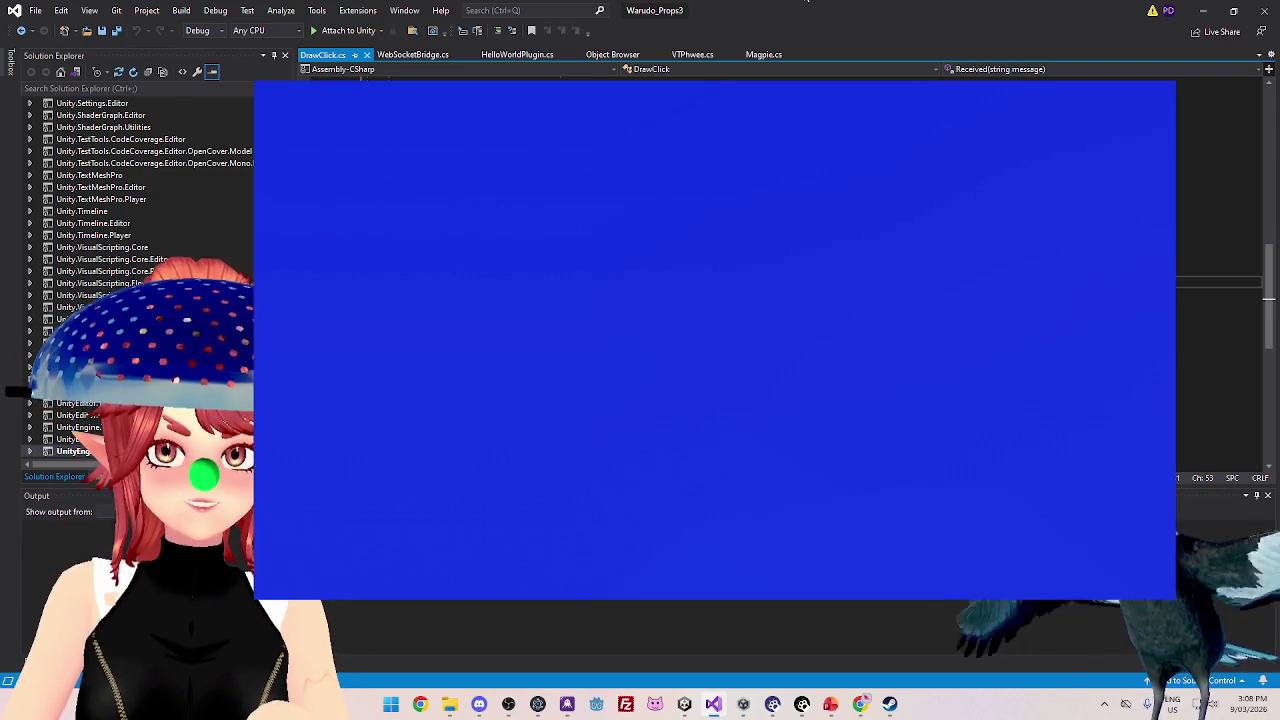
{"action": "key", "text": "alt+Tab"}
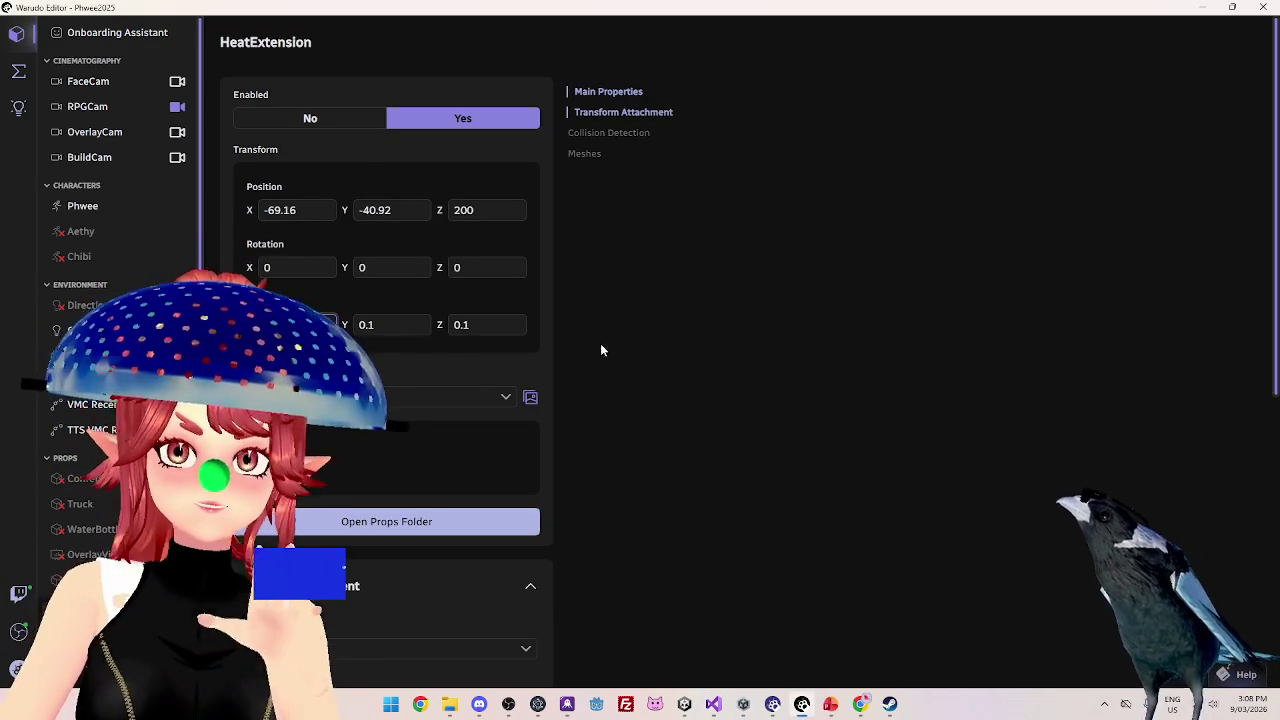
- Inspect Screen.width on line 61 and the Received message parameter, then return to Unity
{"action": "left_click", "coordinate": [713, 704]}
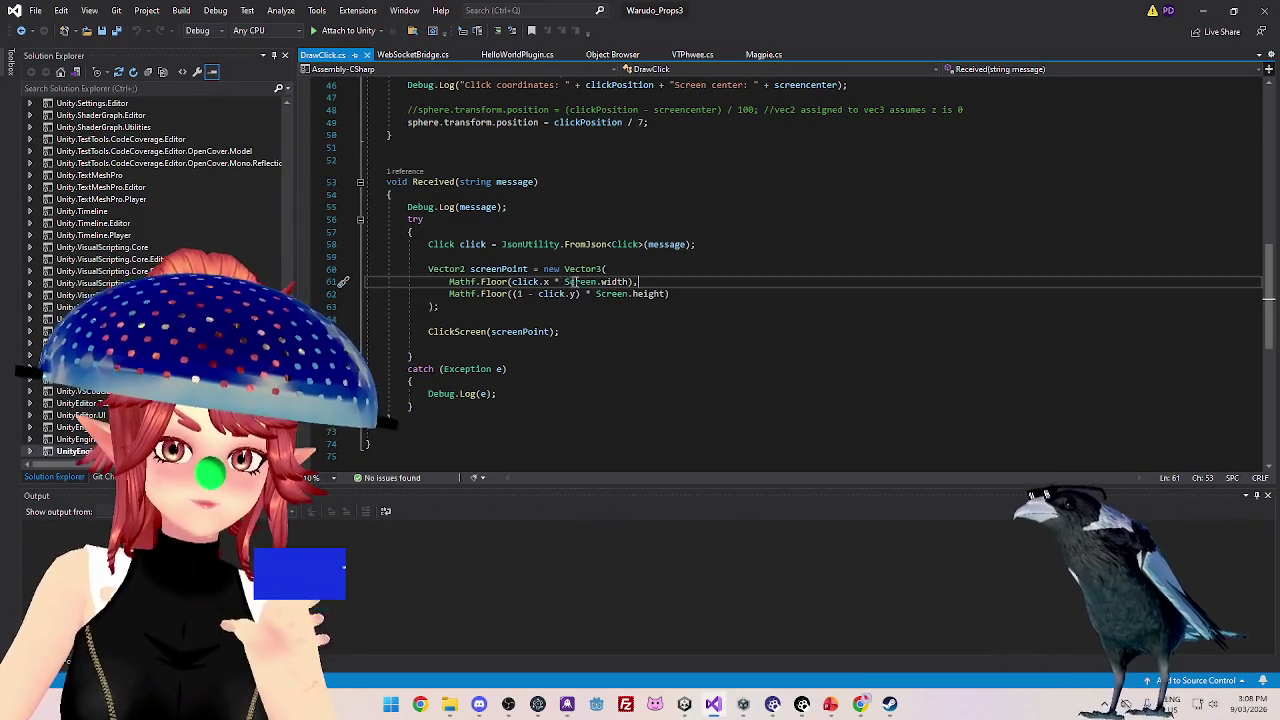
{"action": "left_click_drag", "start_coordinate": [629, 282], "coordinate": [566, 282]}
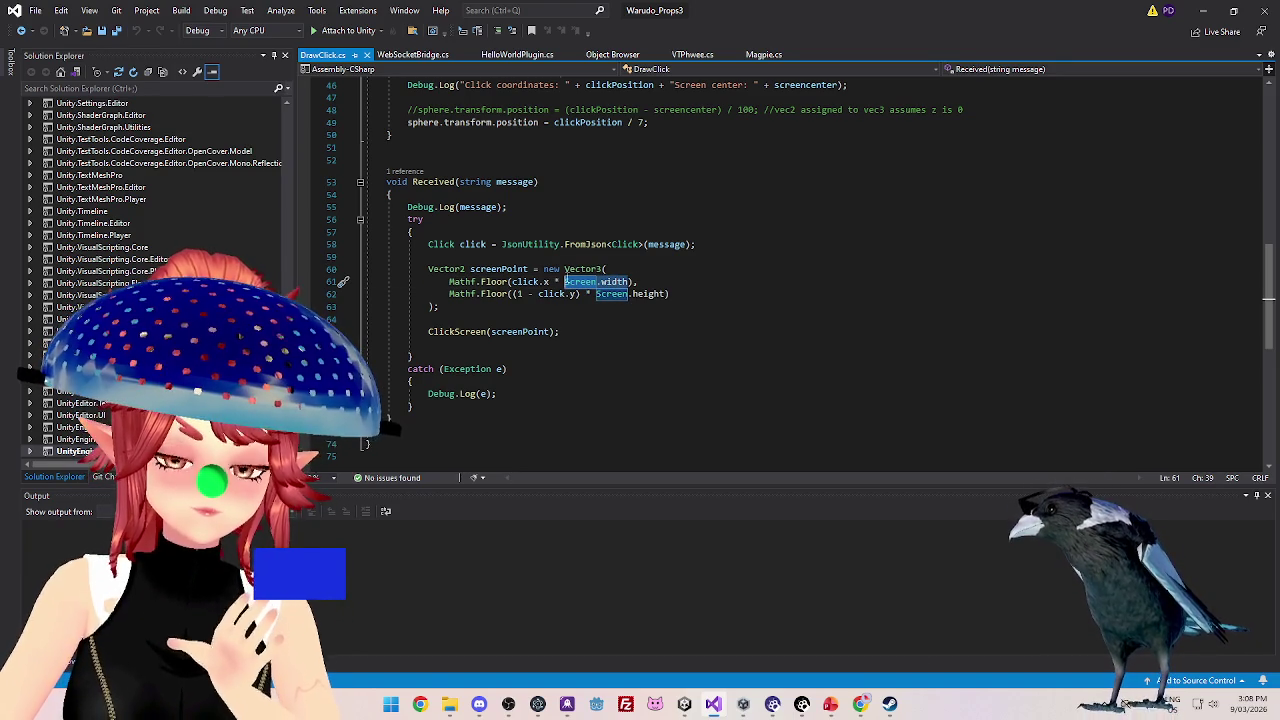
{"action": "left_click", "coordinate": [568, 282]}
{"action": "left_click_drag", "start_coordinate": [567, 283], "coordinate": [629, 283]}
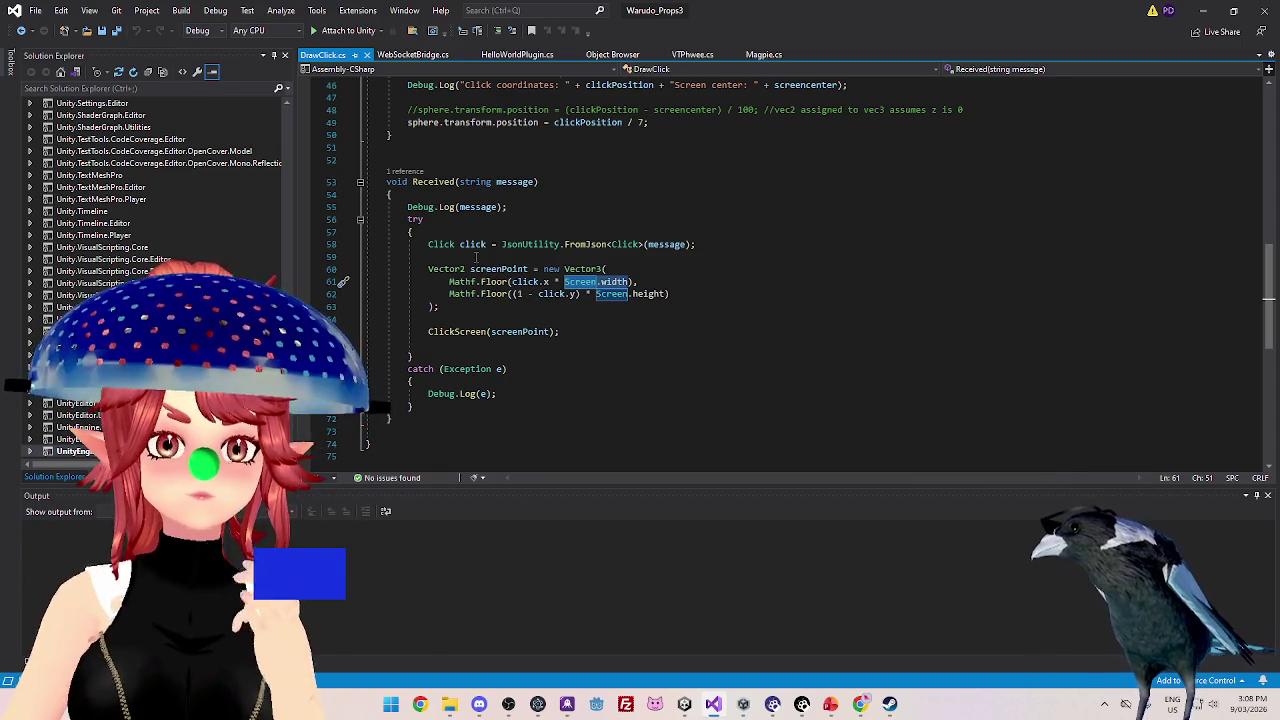
{"action": "left_click_drag", "start_coordinate": [462, 185], "coordinate": [521, 188]}
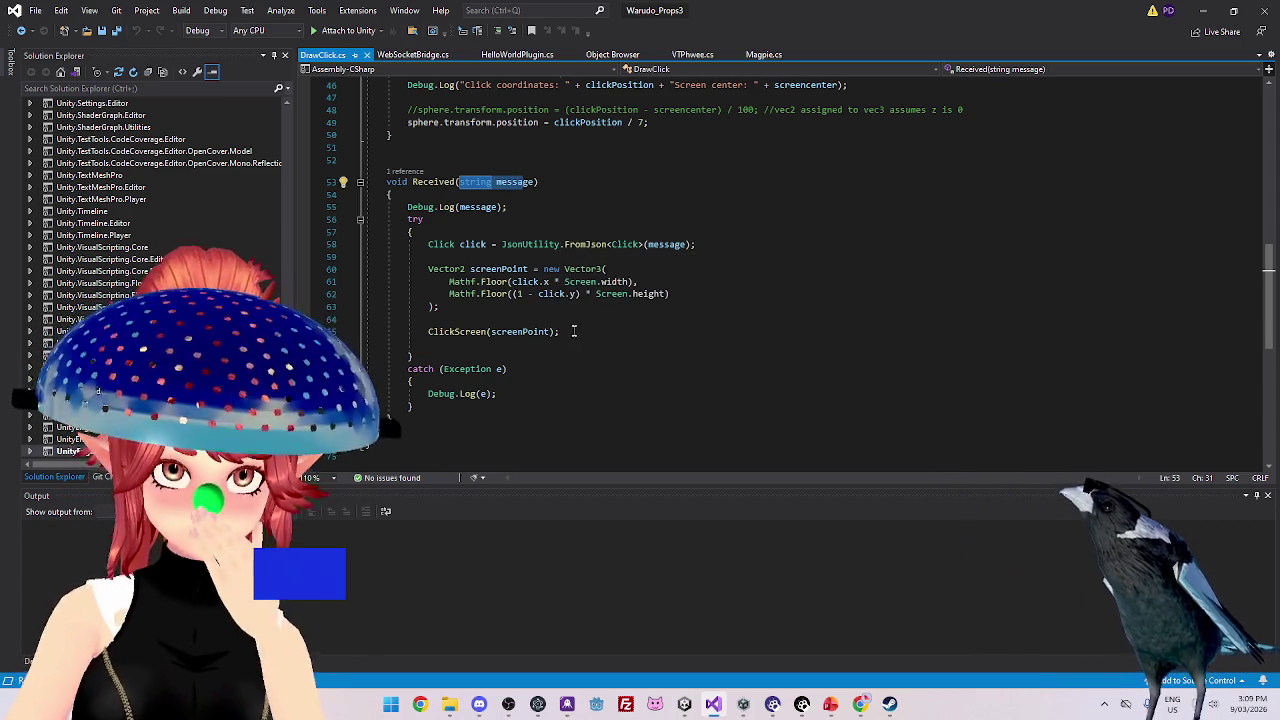
{"action": "scroll", "coordinate": [590, 331], "scroll_direction": "up", "scroll_amount": 1}
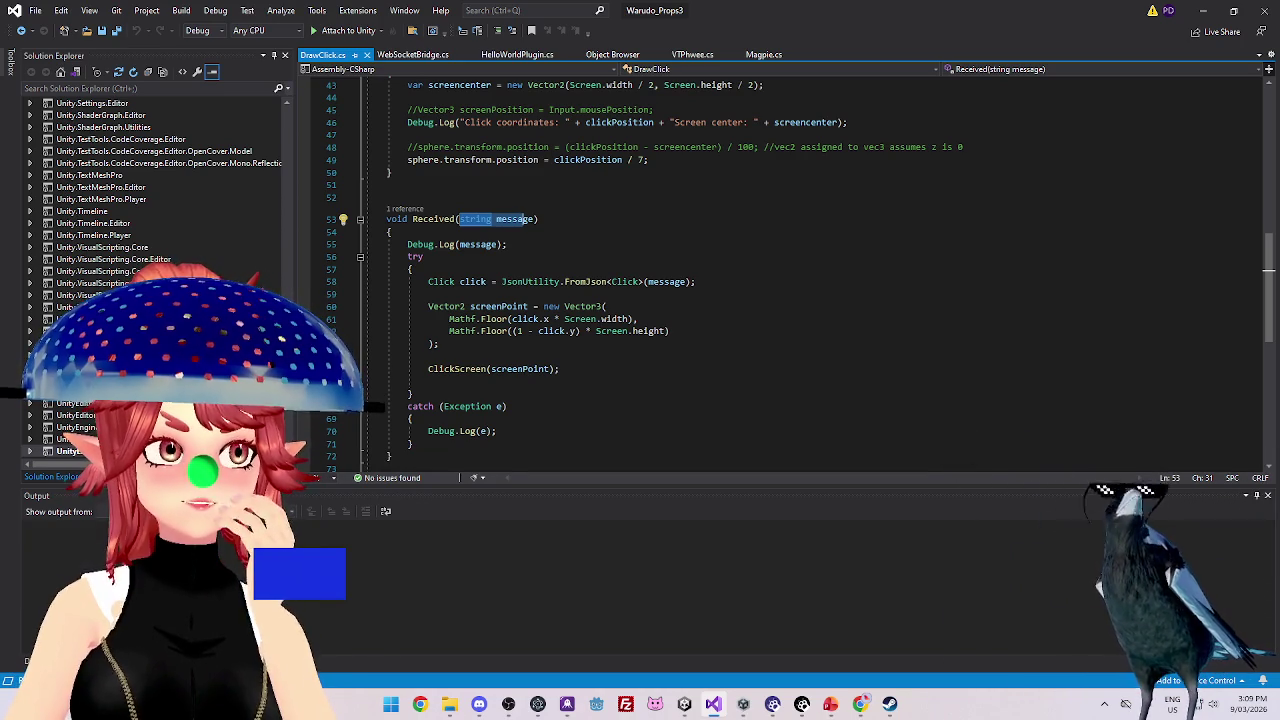
{"action": "key", "text": "alt+Tab"}
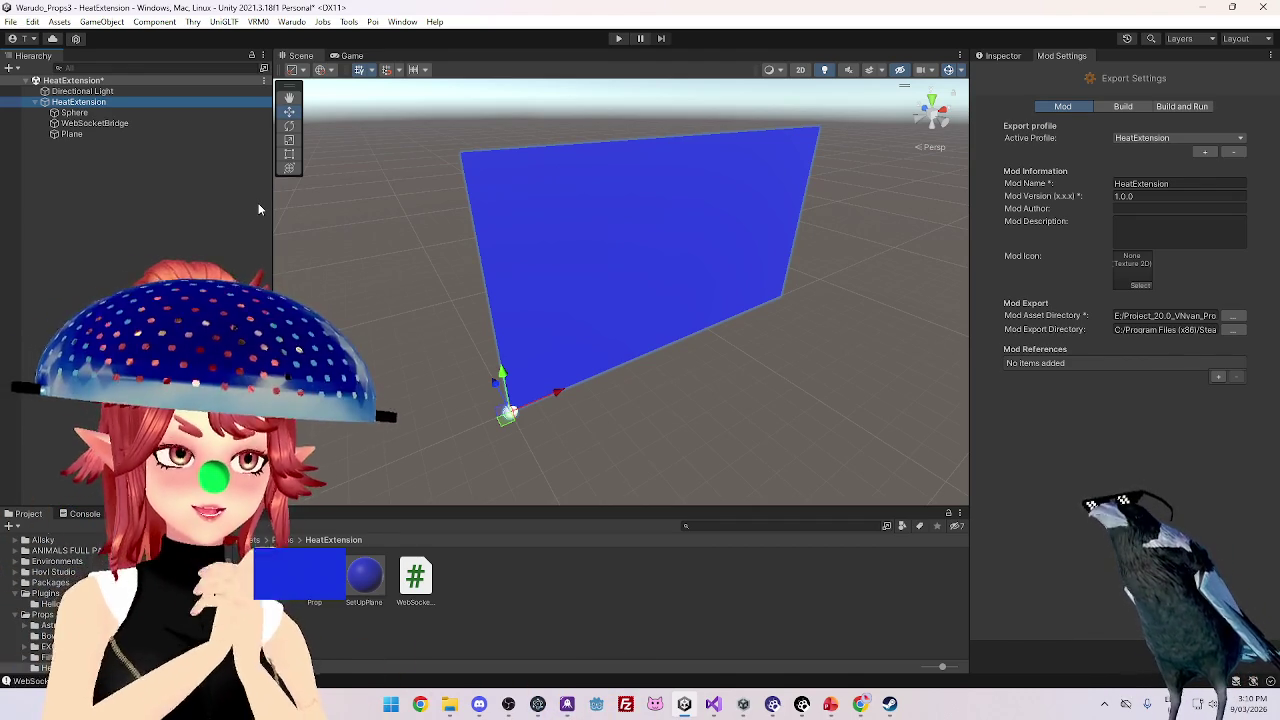
- Change transform.position to transform.localPosition on line 49 of DrawClick.cs
{"action": "left_click", "coordinate": [743, 704]}
{"action": "left_click", "coordinate": [713, 704]}
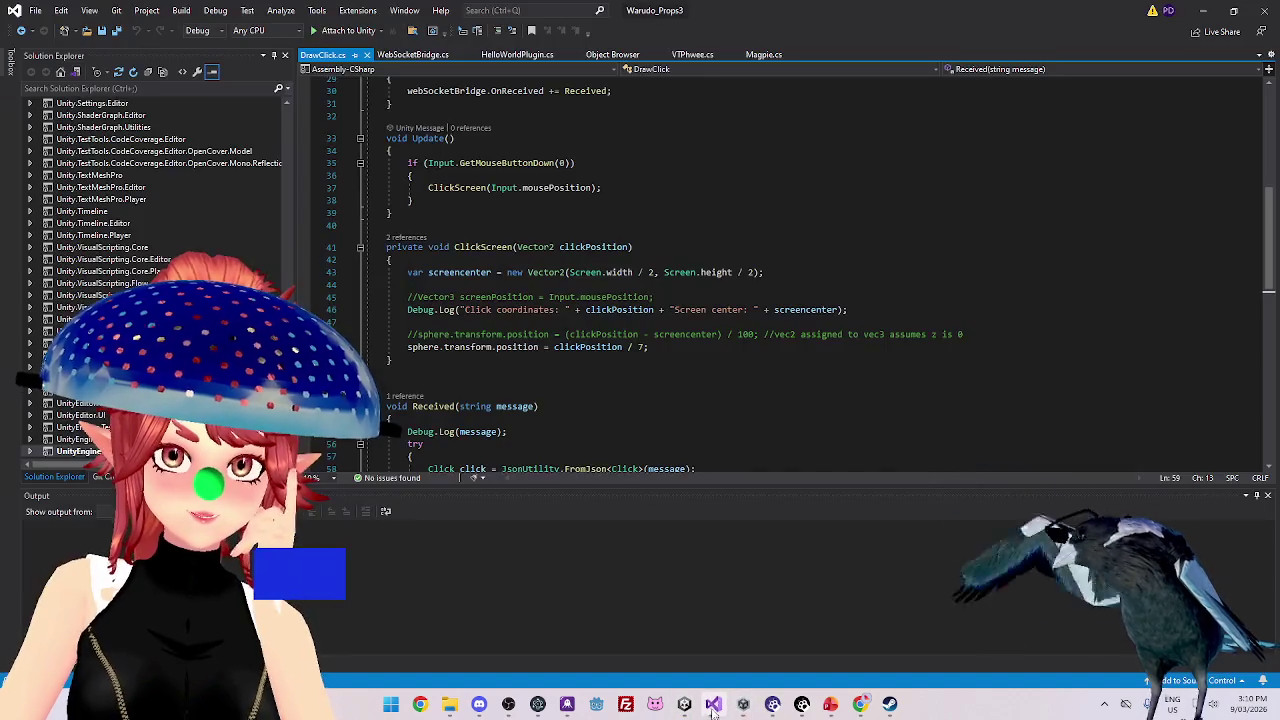
{"action": "scroll", "coordinate": [503, 300], "scroll_direction": "down", "scroll_amount": 3}
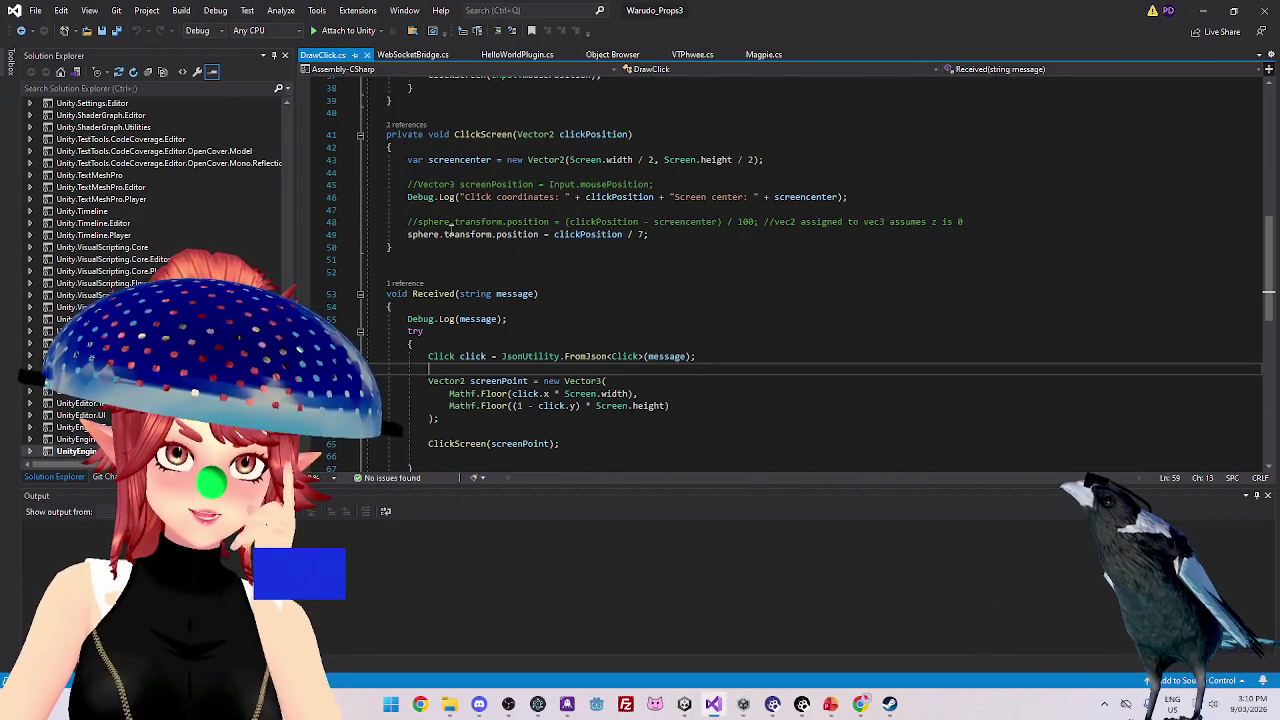
{"action": "left_click", "coordinate": [495, 234]}
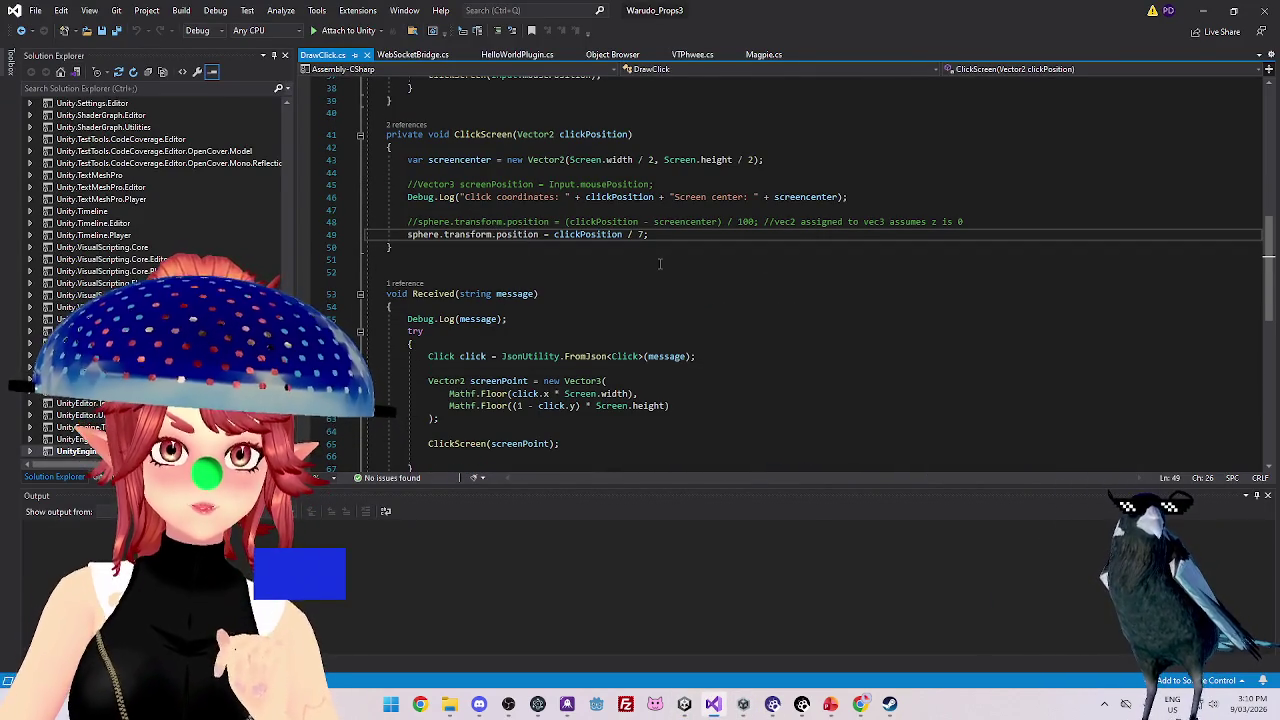
{"action": "type", "text": "local"}
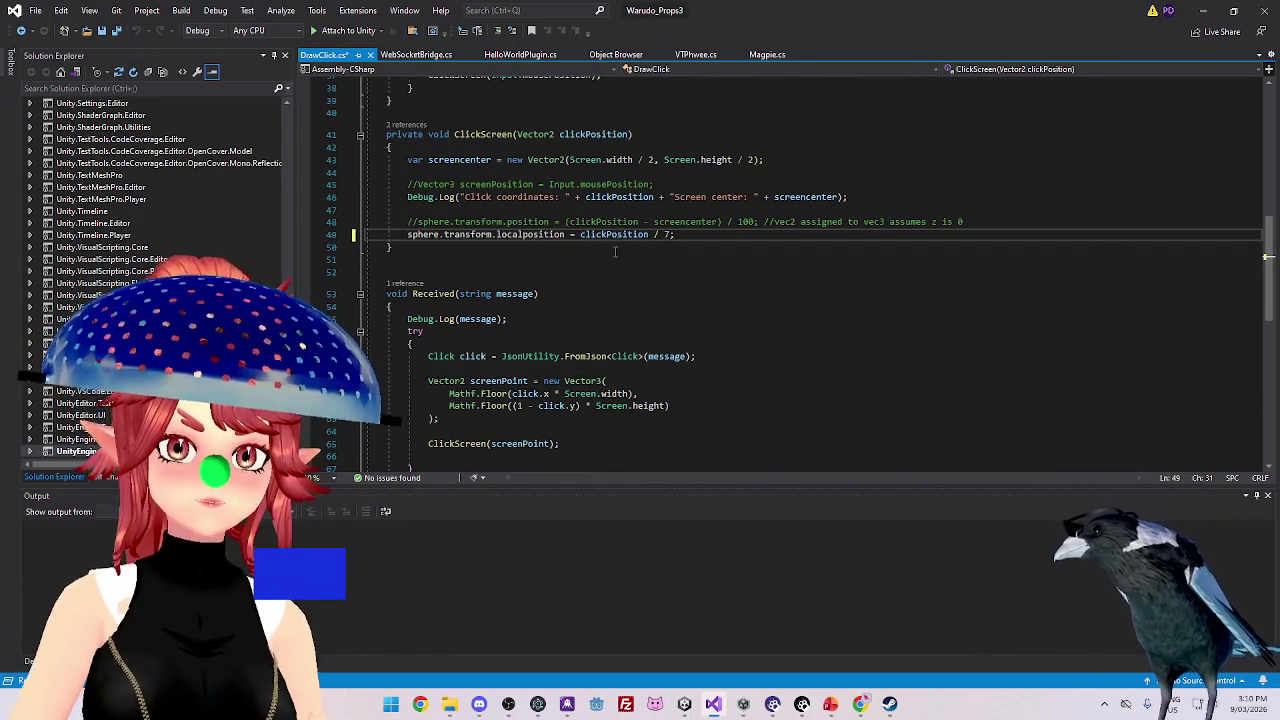
{"action": "left_click", "coordinate": [659, 270]}
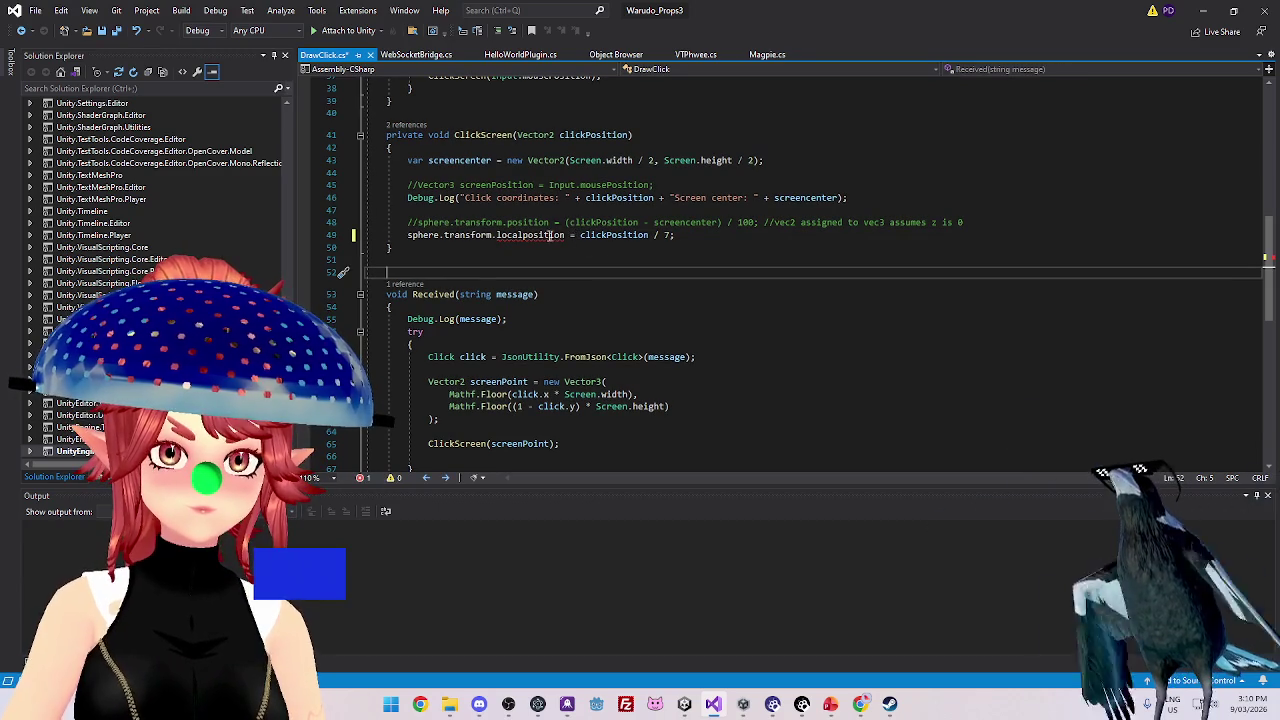
{"action": "mouse_move", "coordinate": [530, 238]}
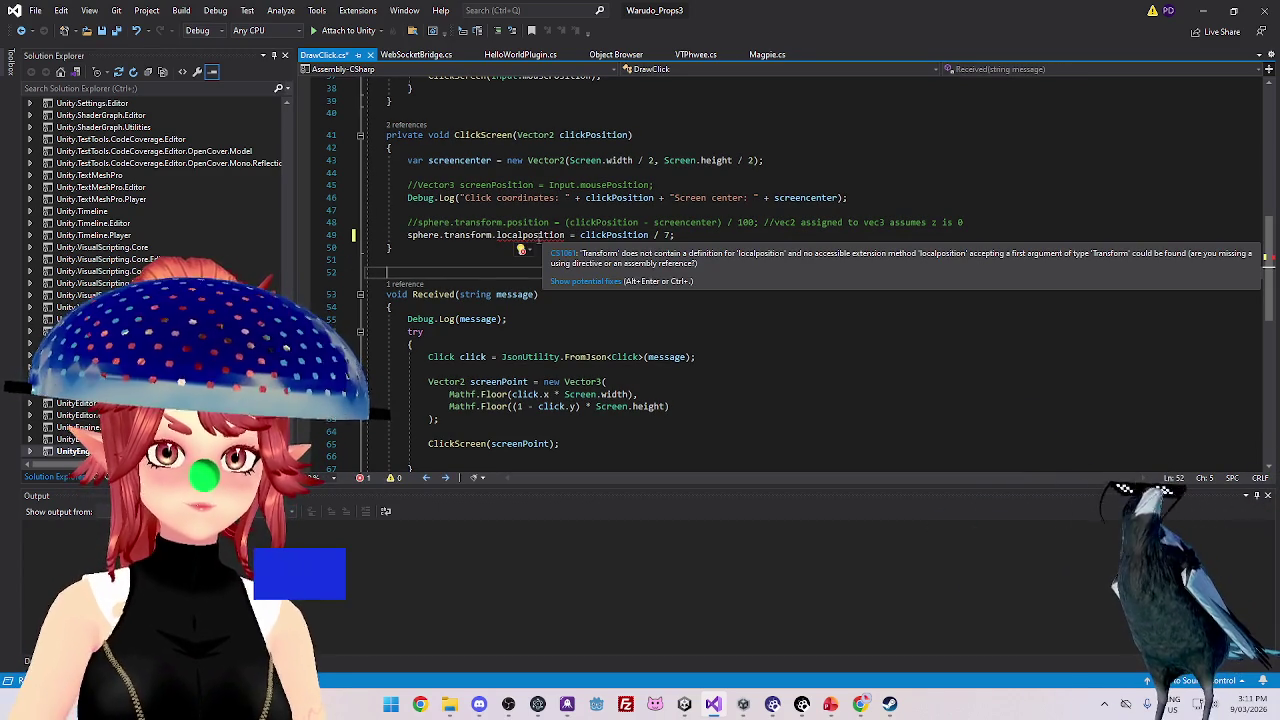
{"action": "left_click", "coordinate": [531, 240]}
{"action": "key", "text": "BackSpace"}
{"action": "type", "text": "P"}
- Save DrawClick.cs with localPosition = clickPosition / 7 and return to Unity
{"action": "left_click", "coordinate": [537, 291]}
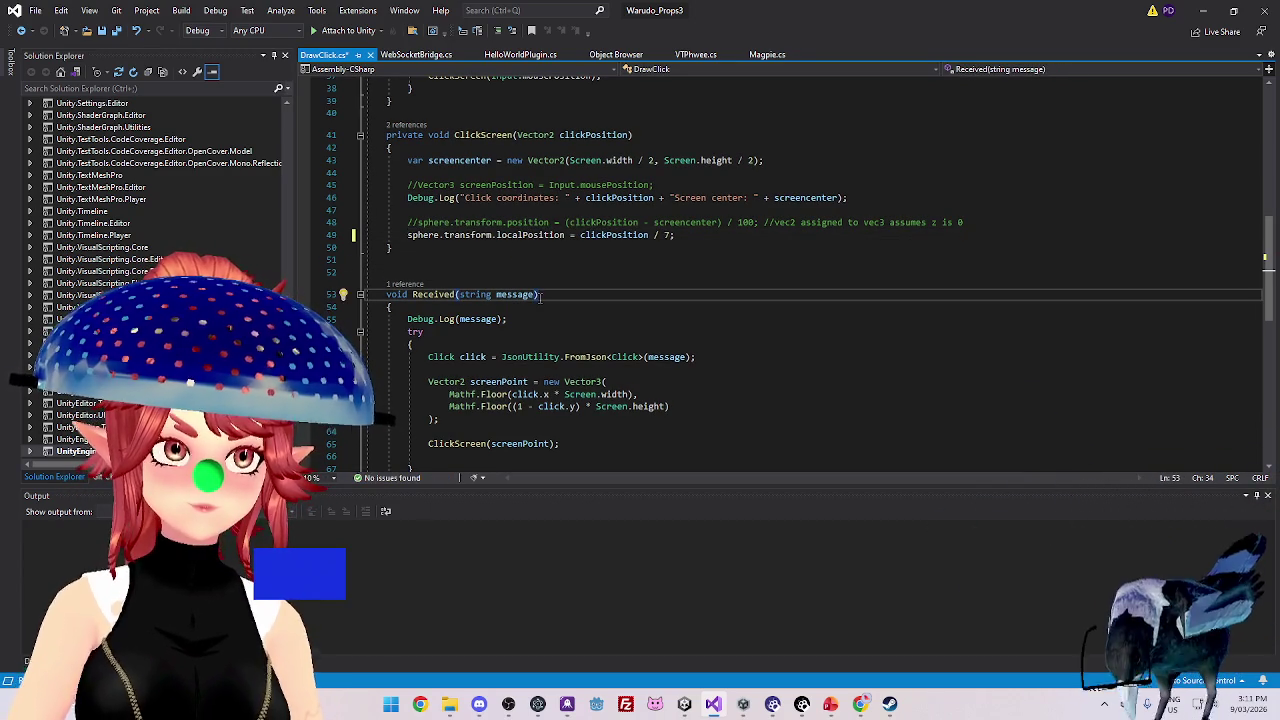
{"action": "left_click", "coordinate": [663, 261]}
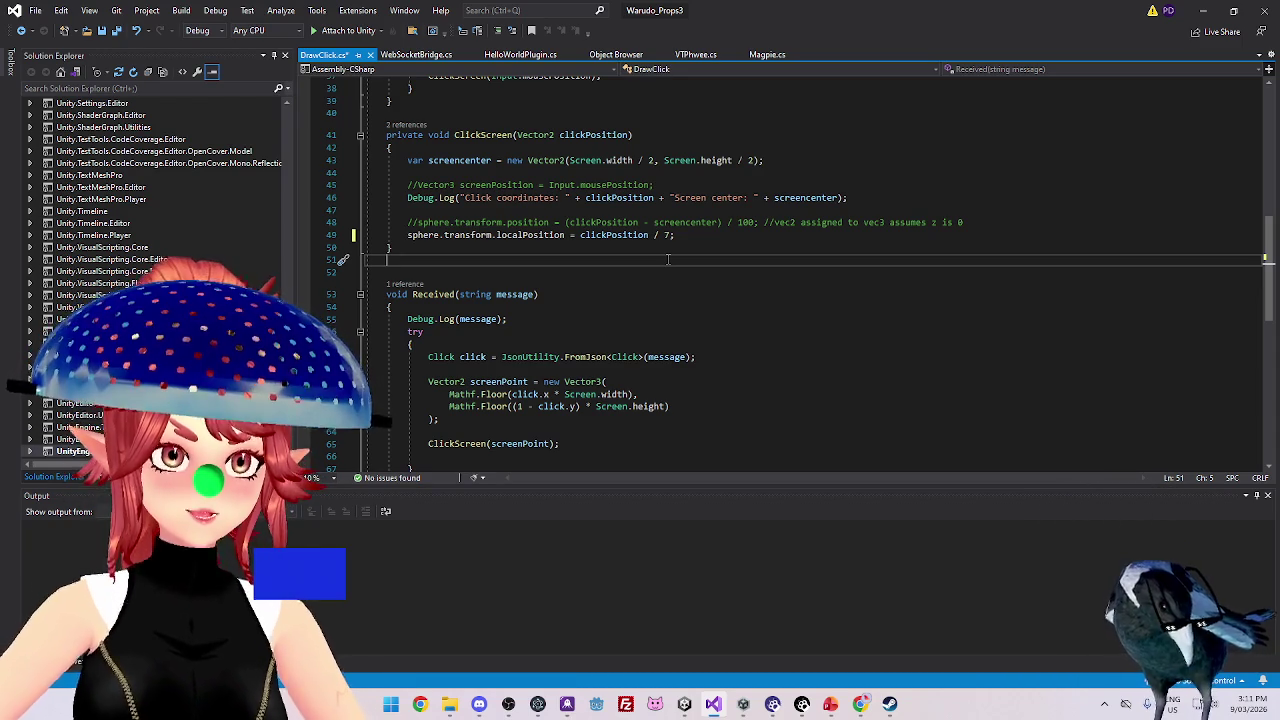
{"action": "left_click", "coordinate": [679, 235]}
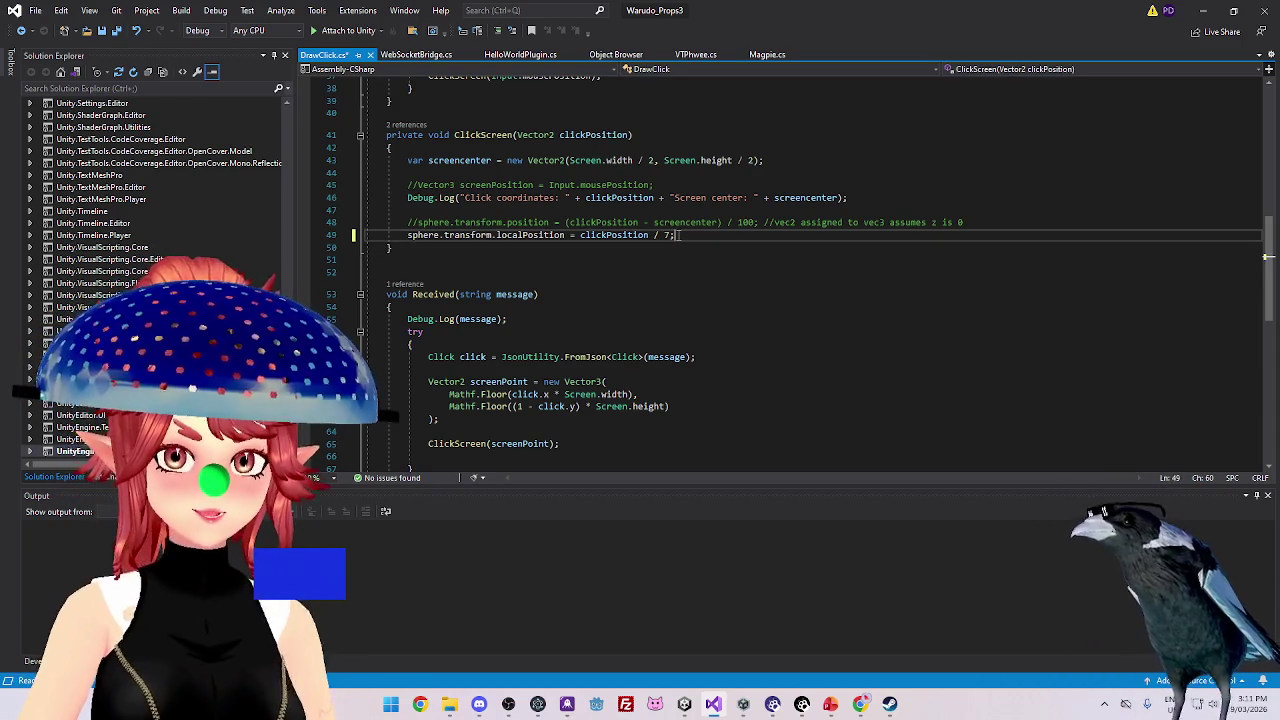
{"action": "key", "text": "ctrl+s"}
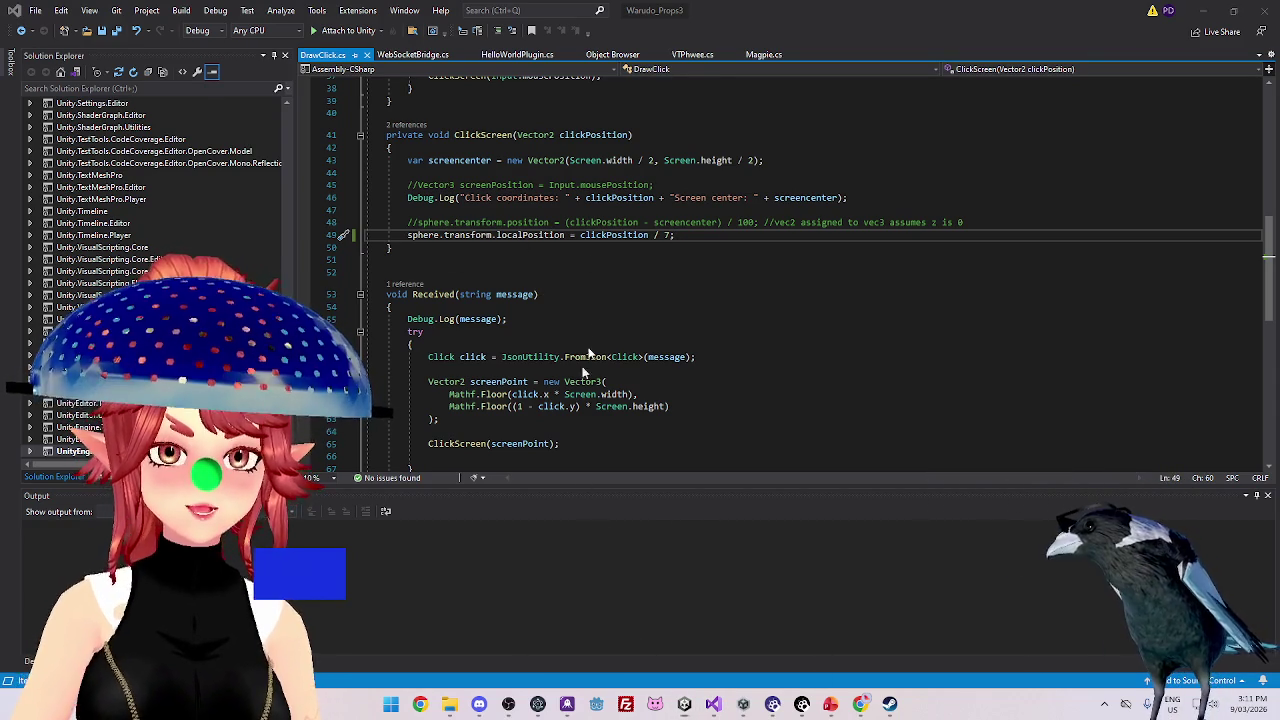
{"action": "key", "text": "alt+Tab"}
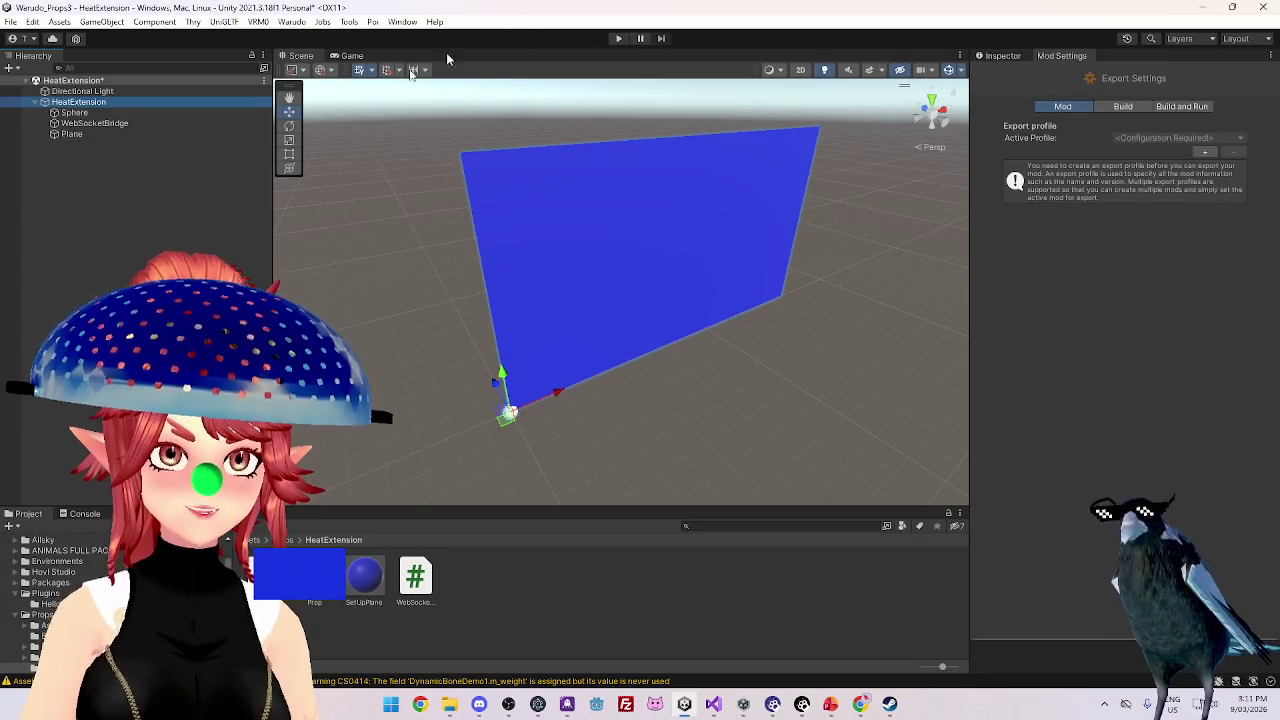
- Create a HeatExtension export profile with asset directory Assets/Props/HeatExtension
{"action": "left_click", "coordinate": [1203, 160]}
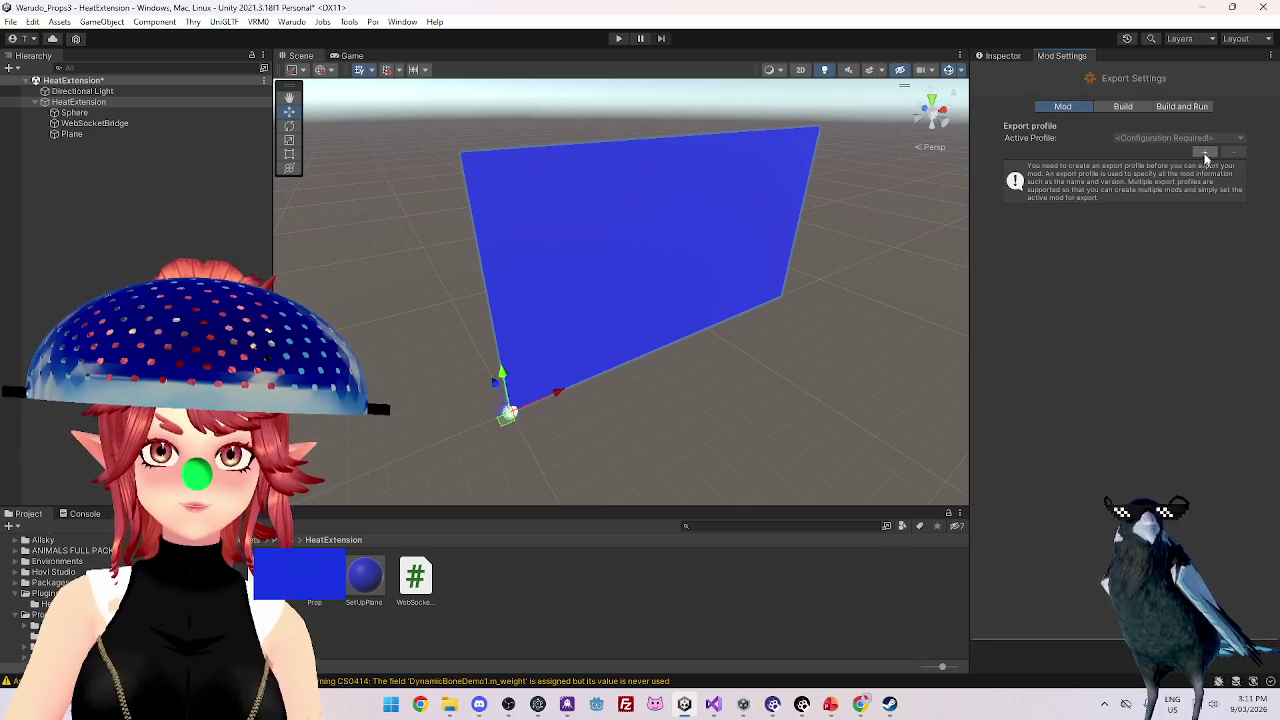
{"action": "left_click", "coordinate": [1204, 154]}
{"action": "type", "text": "HeatExtension"}
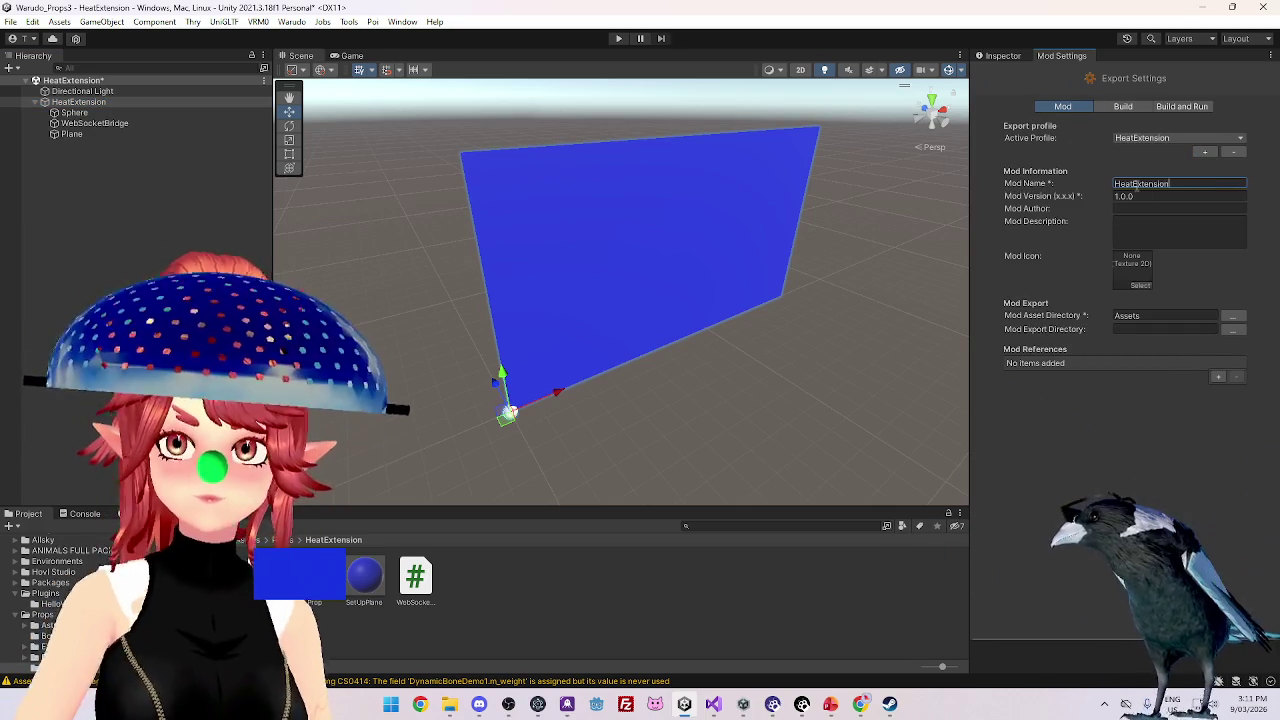
{"action": "left_click", "coordinate": [1236, 315]}
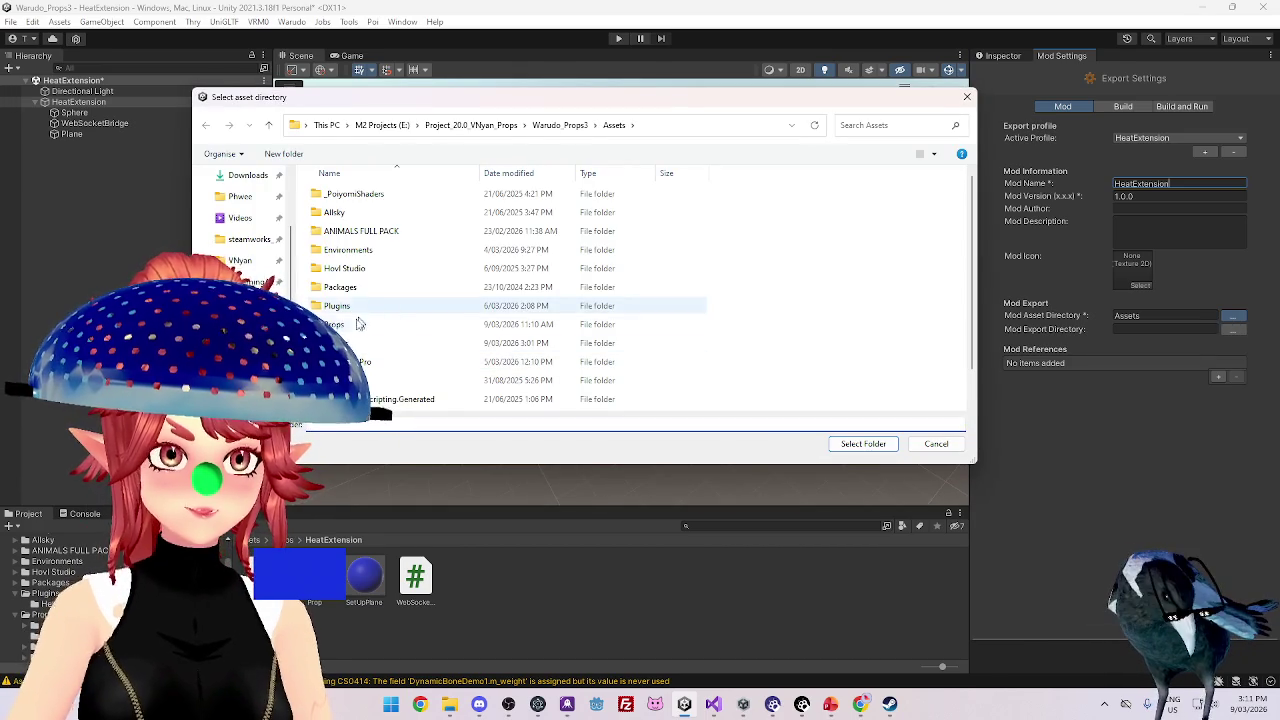
{"action": "left_click", "coordinate": [354, 327]}
{"action": "double_click", "coordinate": [354, 326]}
{"action": "double_click", "coordinate": [400, 268]}
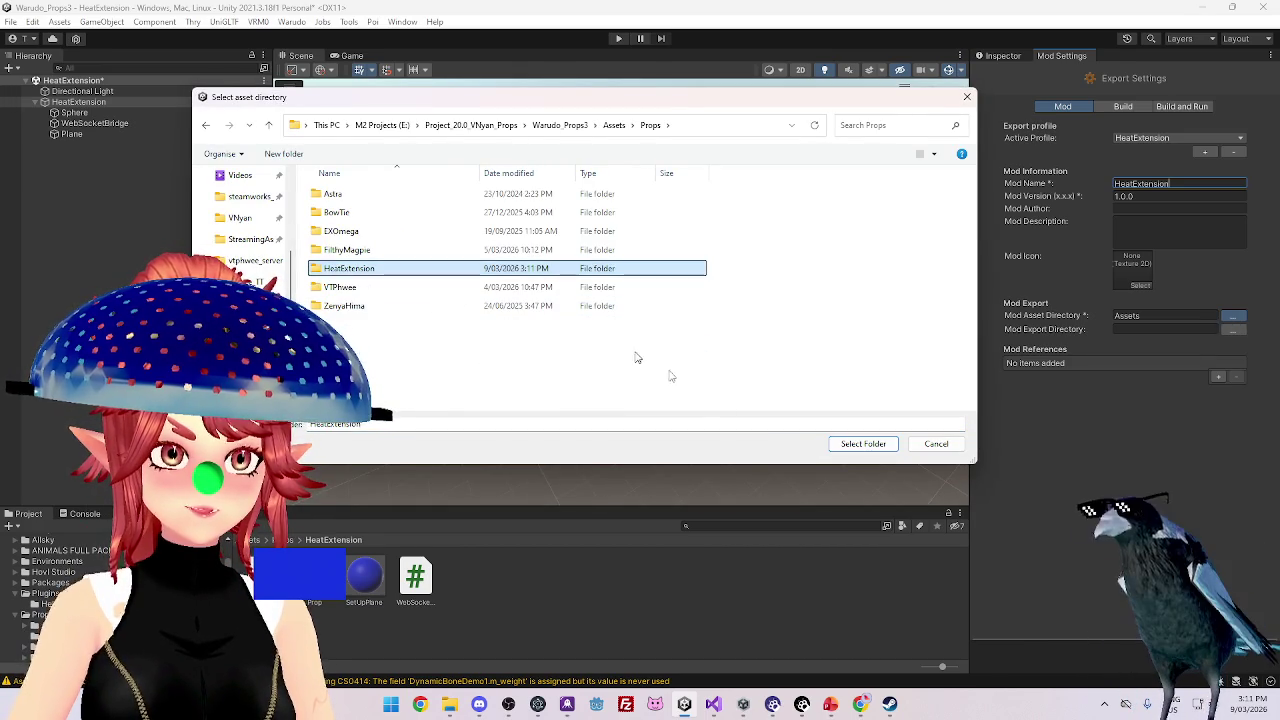
{"action": "left_click", "coordinate": [862, 444]}
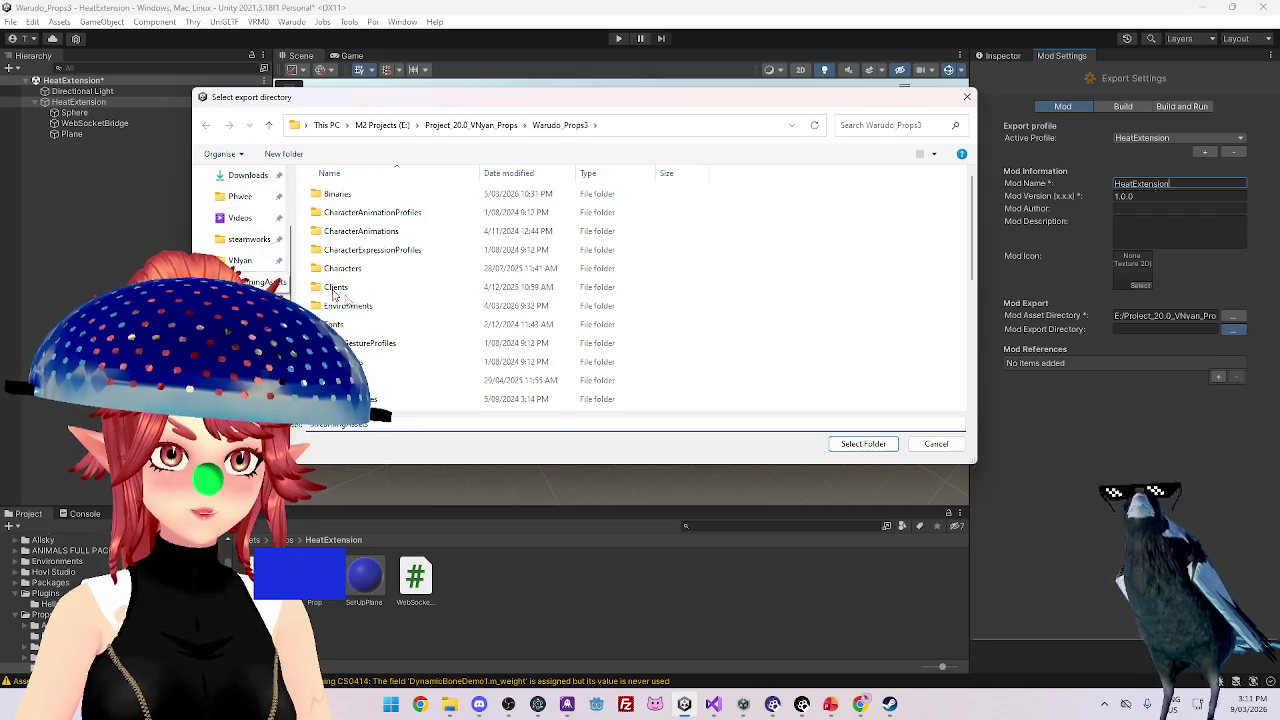
- Set the mod export directory to Warudo's StreamingAssets/Props folder
{"action": "left_click", "coordinate": [255, 282]}
{"action": "scroll", "coordinate": [366, 360], "scroll_direction": "down", "scroll_amount": 5}
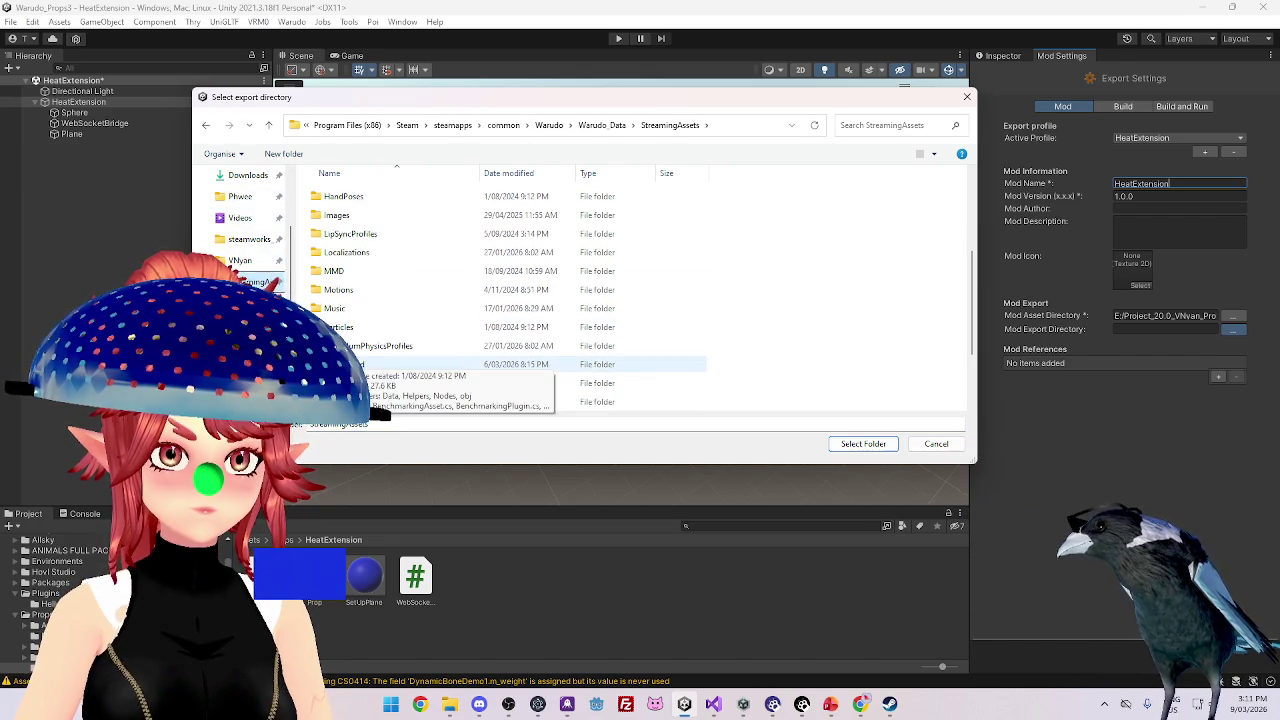
{"action": "double_click", "coordinate": [366, 345]}
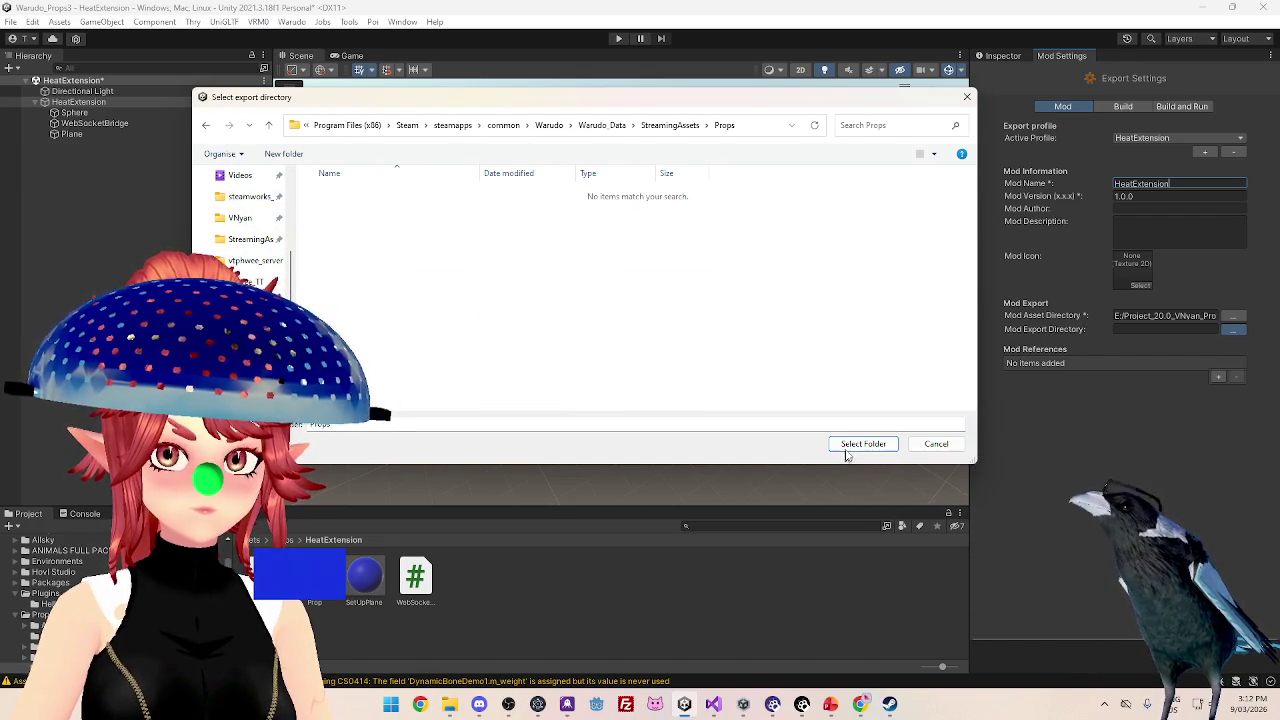
{"action": "left_click", "coordinate": [850, 445]}
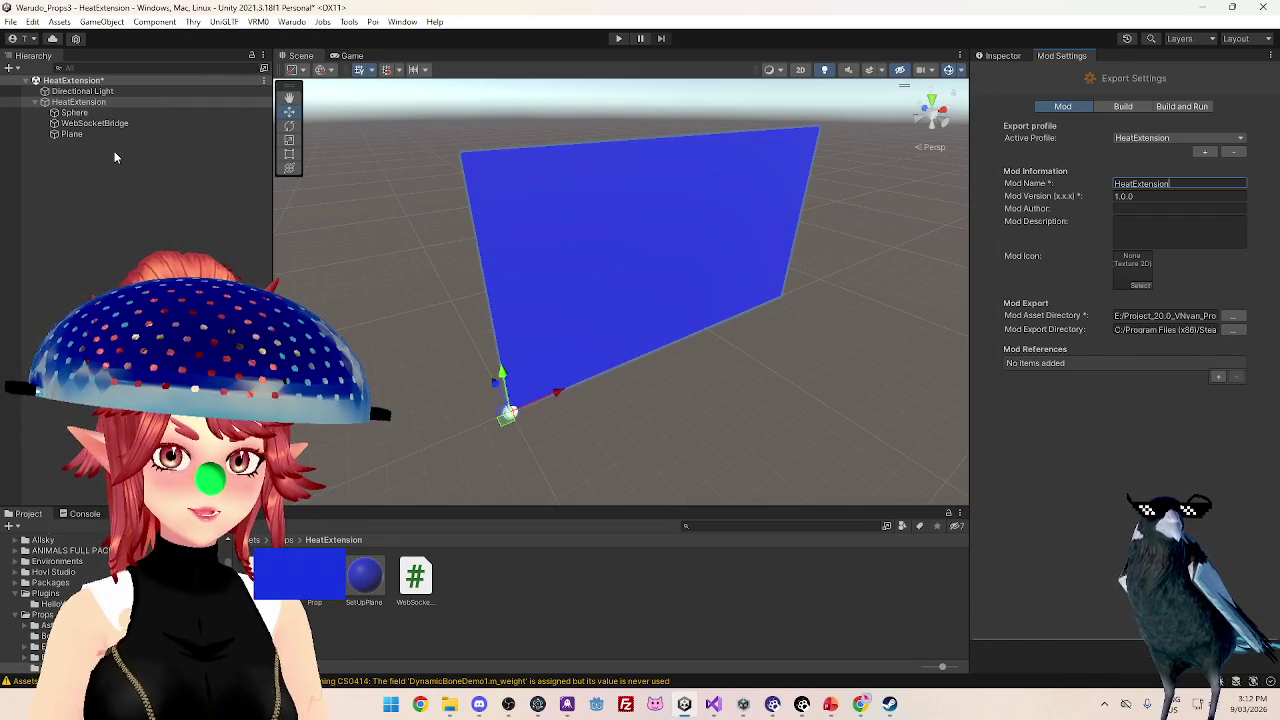
- Turn the HeatExtension object into a prefab and delete the old Prop.prefab
{"action": "left_click", "coordinate": [71, 104]}
{"action": "left_click_drag", "start_coordinate": [71, 104], "coordinate": [486, 606]}
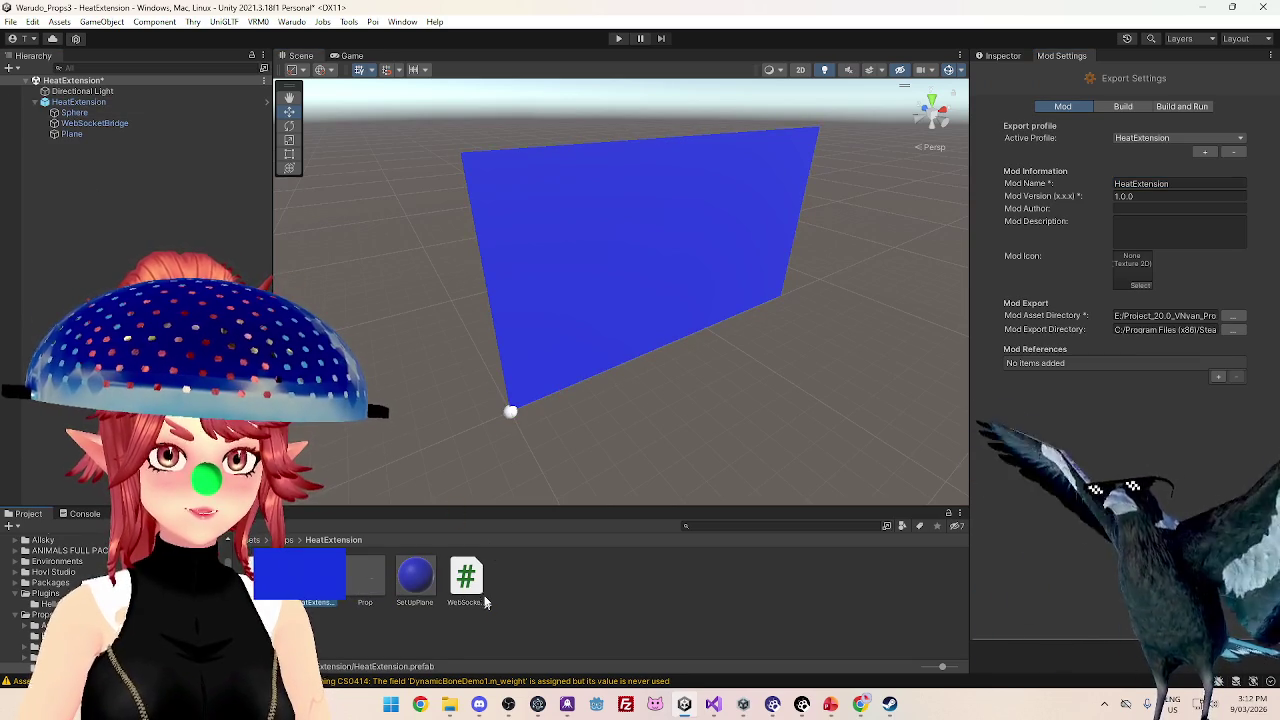
{"action": "left_click", "coordinate": [366, 585]}
{"action": "key", "text": "Delete"}
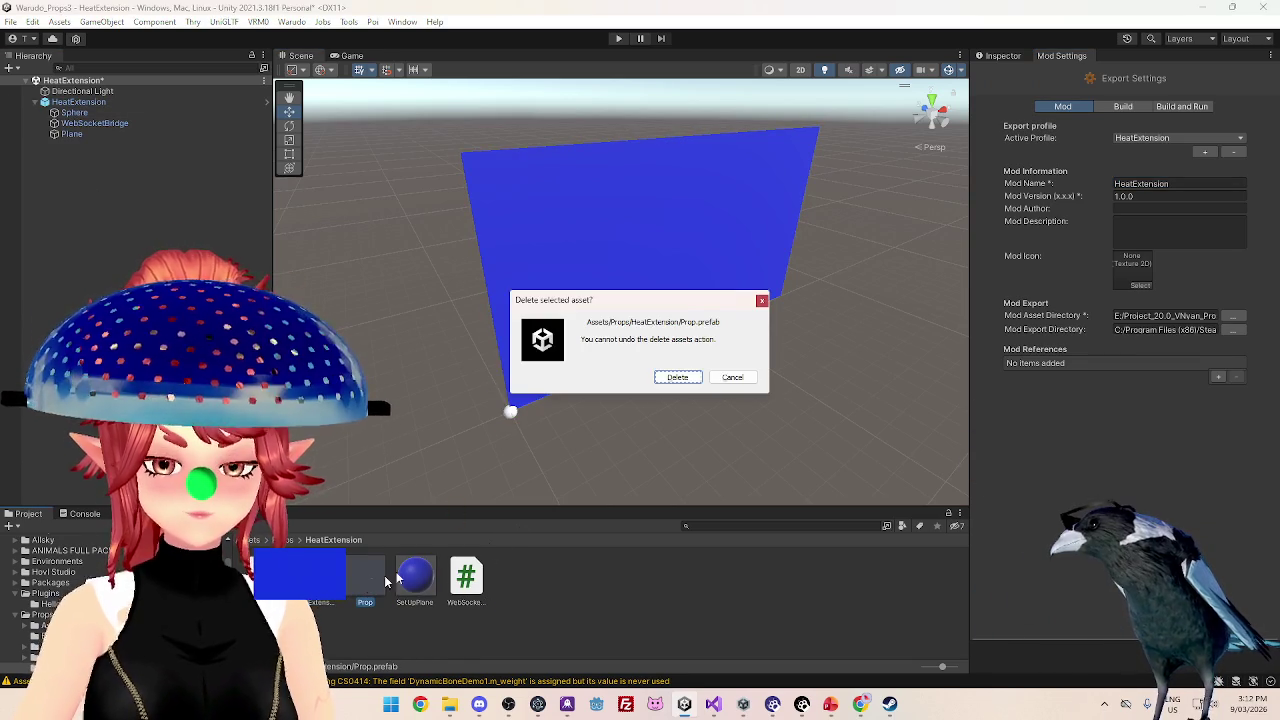
{"action": "left_click", "coordinate": [677, 378]}
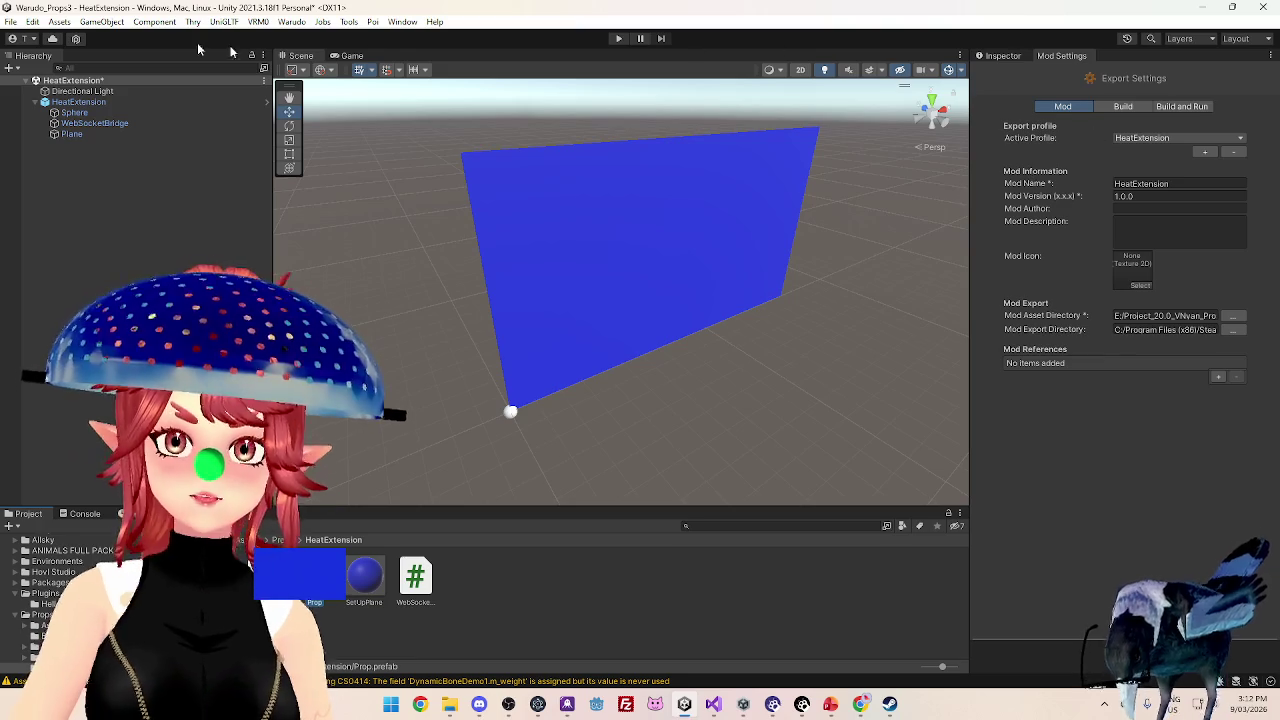
- Run Warudo > Export Mod, saving the modified scene so HeatExtension.warudo builds
{"action": "left_click", "coordinate": [292, 21]}
{"action": "left_click", "coordinate": [310, 34]}
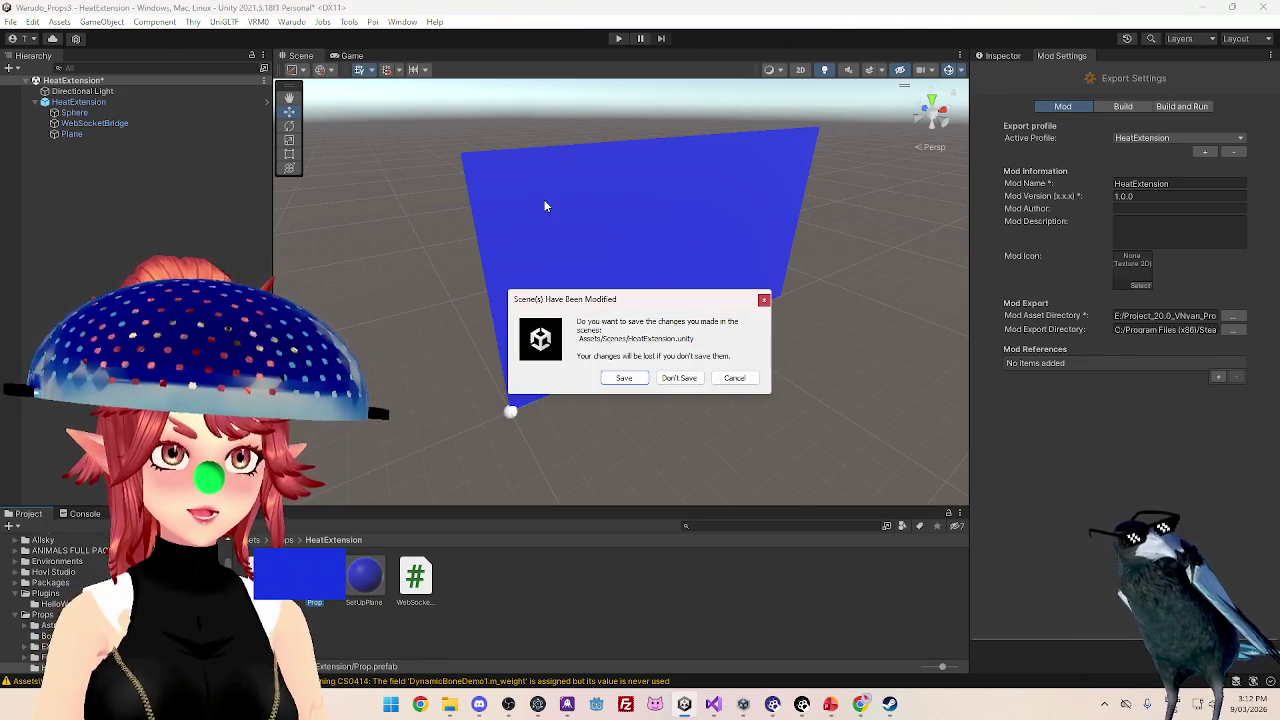
{"action": "left_click", "coordinate": [624, 378]}
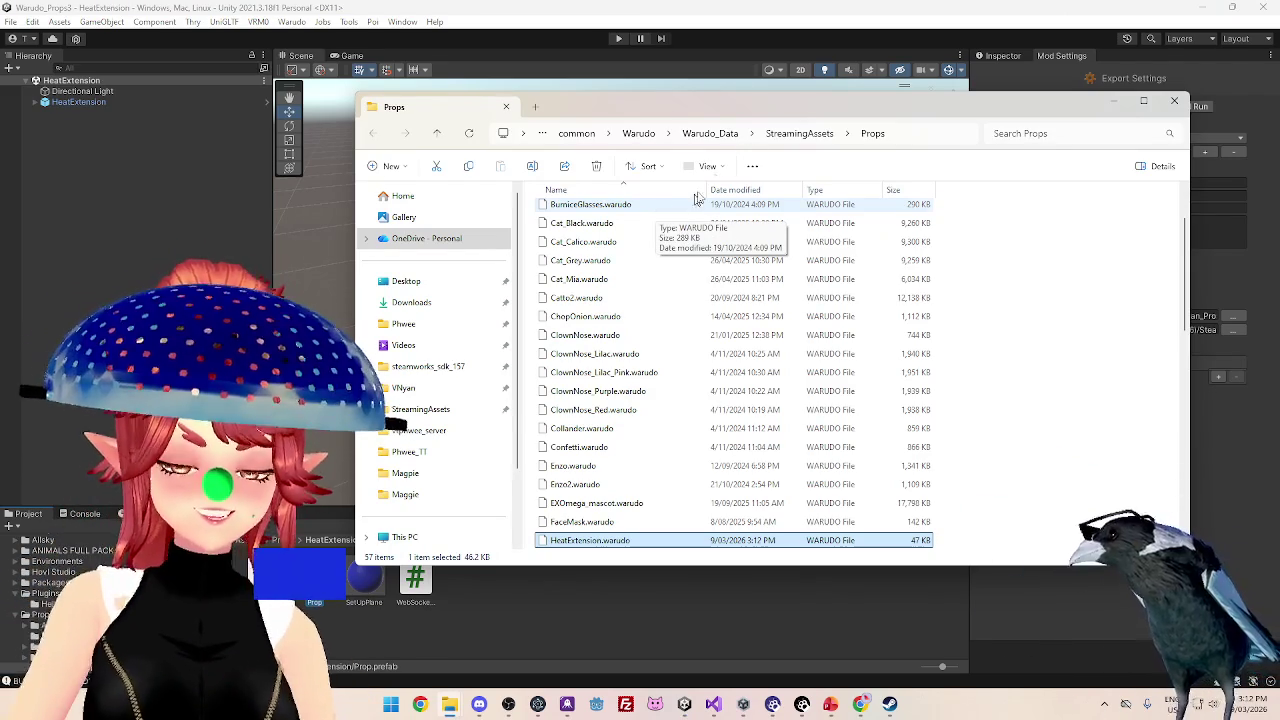
- Move the Props Explorer window aside and bring the Warudo Editor forward
{"action": "mouse_move", "coordinate": [797, 107]}
{"action": "left_mouse_down"}
{"action": "mouse_move", "coordinate": [670, 110]}
{"action": "mouse_move", "coordinate": [724, 130]}
{"action": "left_mouse_up"}
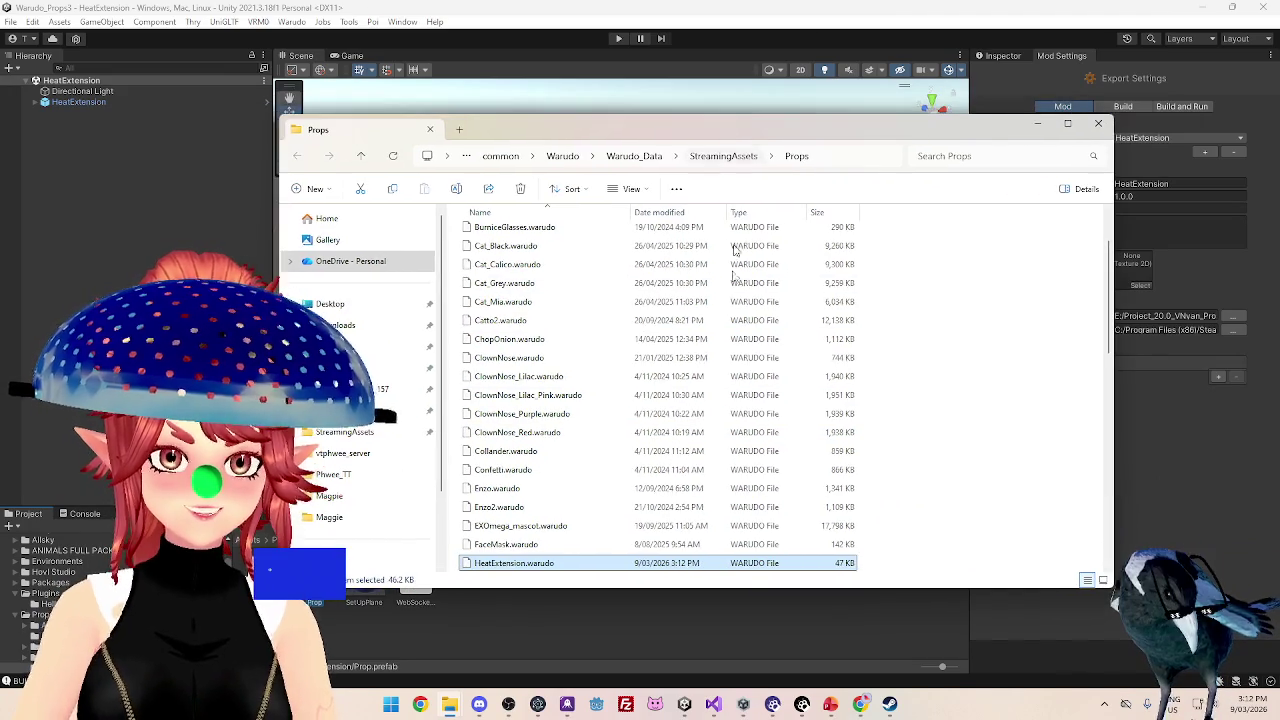
{"action": "left_click", "coordinate": [772, 704]}
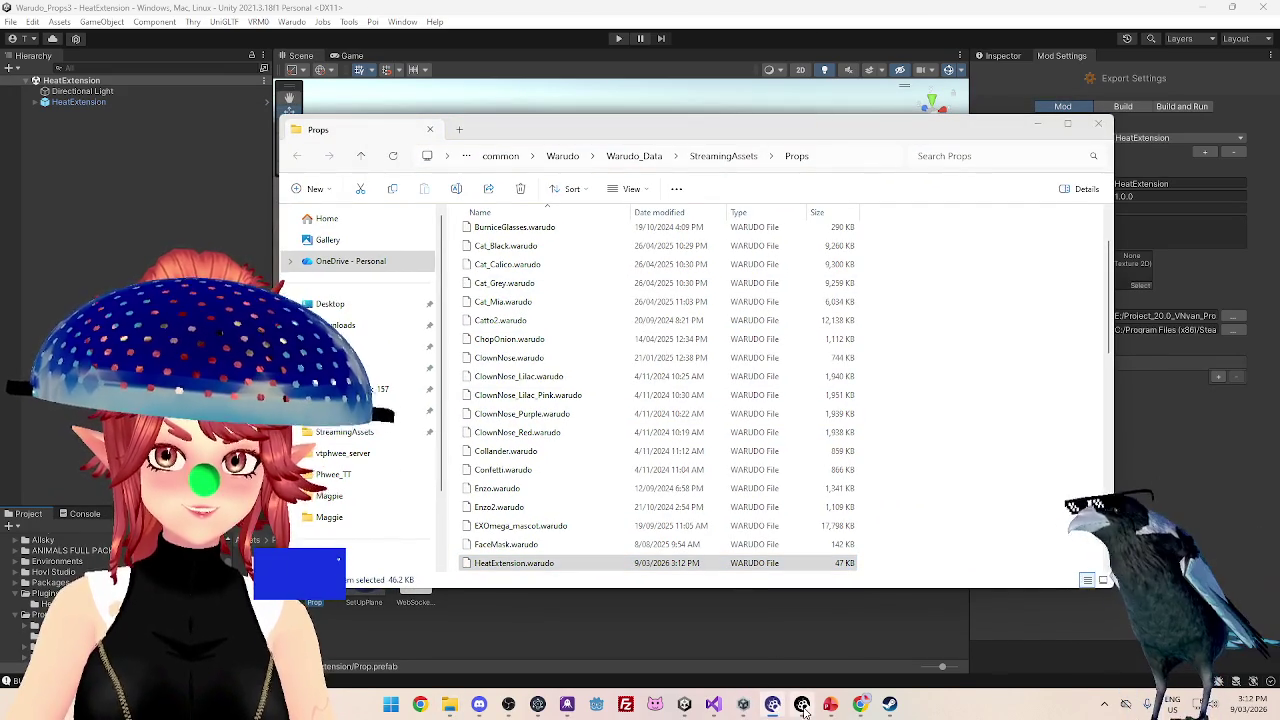
{"action": "left_click", "coordinate": [802, 706]}
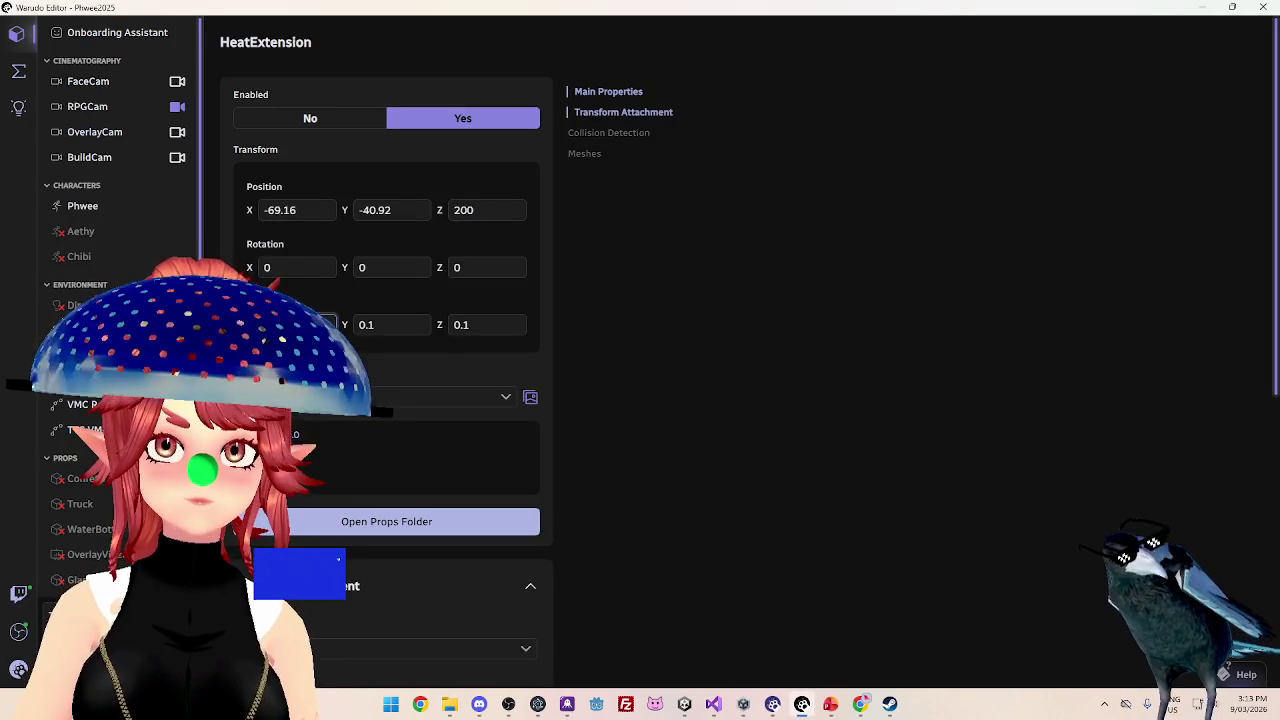
- Check the HeatExtension prop in Warudo's scene window, view the Twitch dashboard, then go to Visual Studio
{"action": "left_click", "coordinate": [802, 704]}
{"action": "left_click", "coordinate": [1172, 60]}
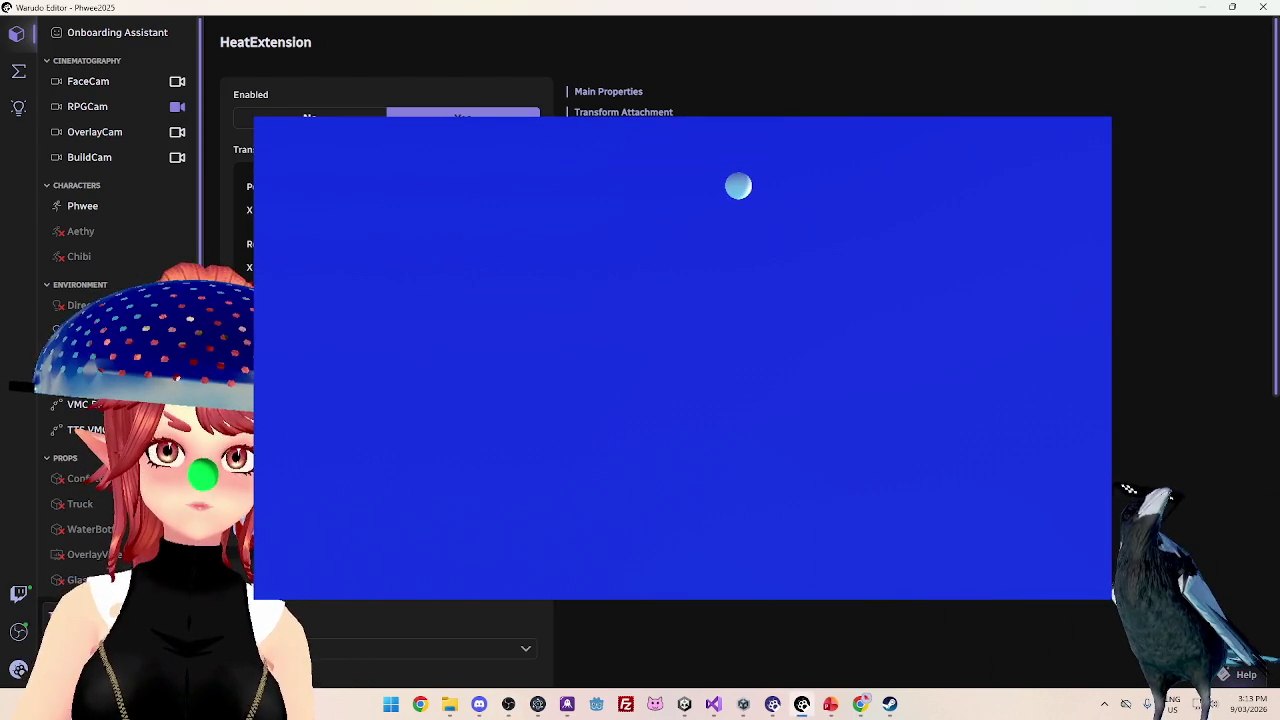
{"action": "left_click", "coordinate": [860, 704]}
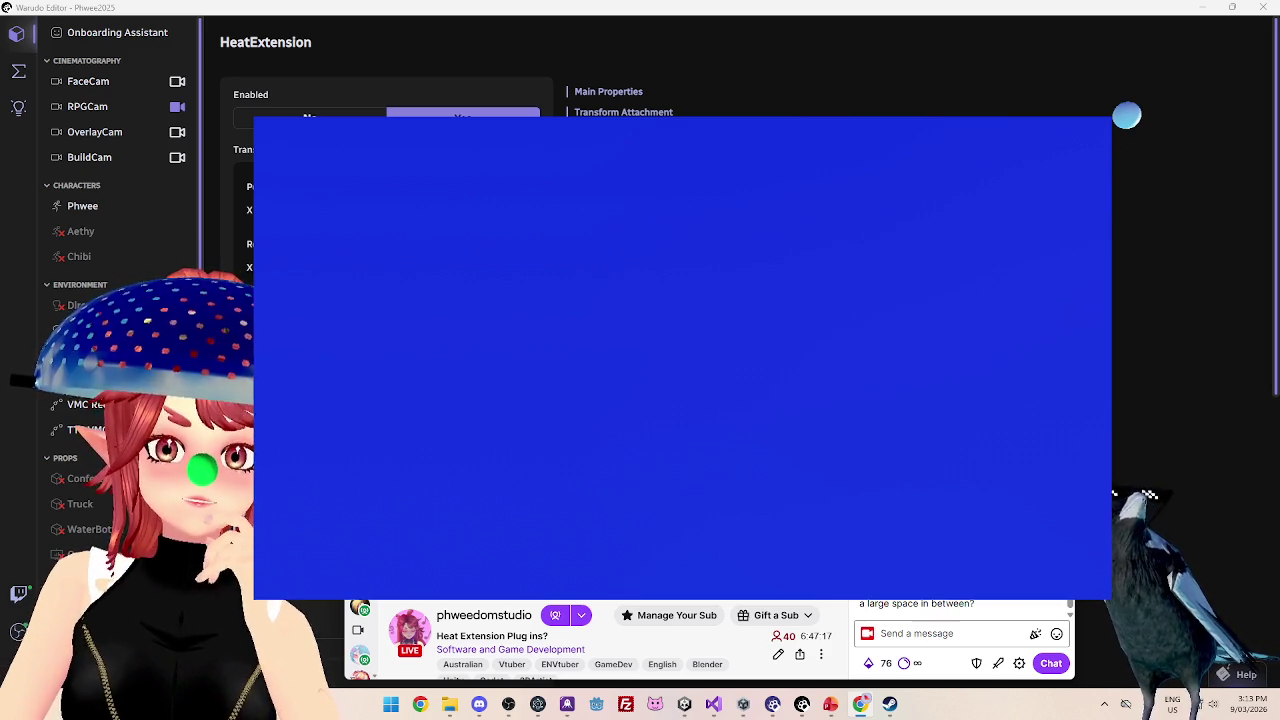
{"action": "mouse_move", "coordinate": [680, 706]}
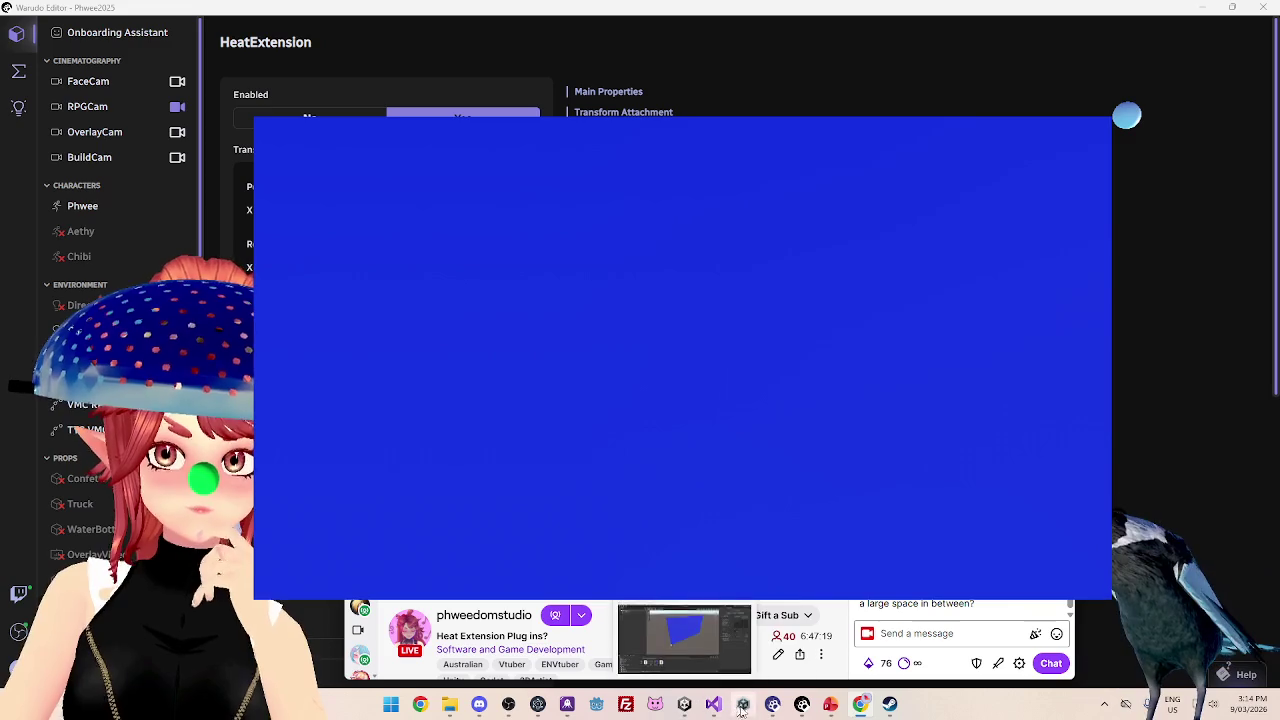
{"action": "left_click", "coordinate": [684, 680]}
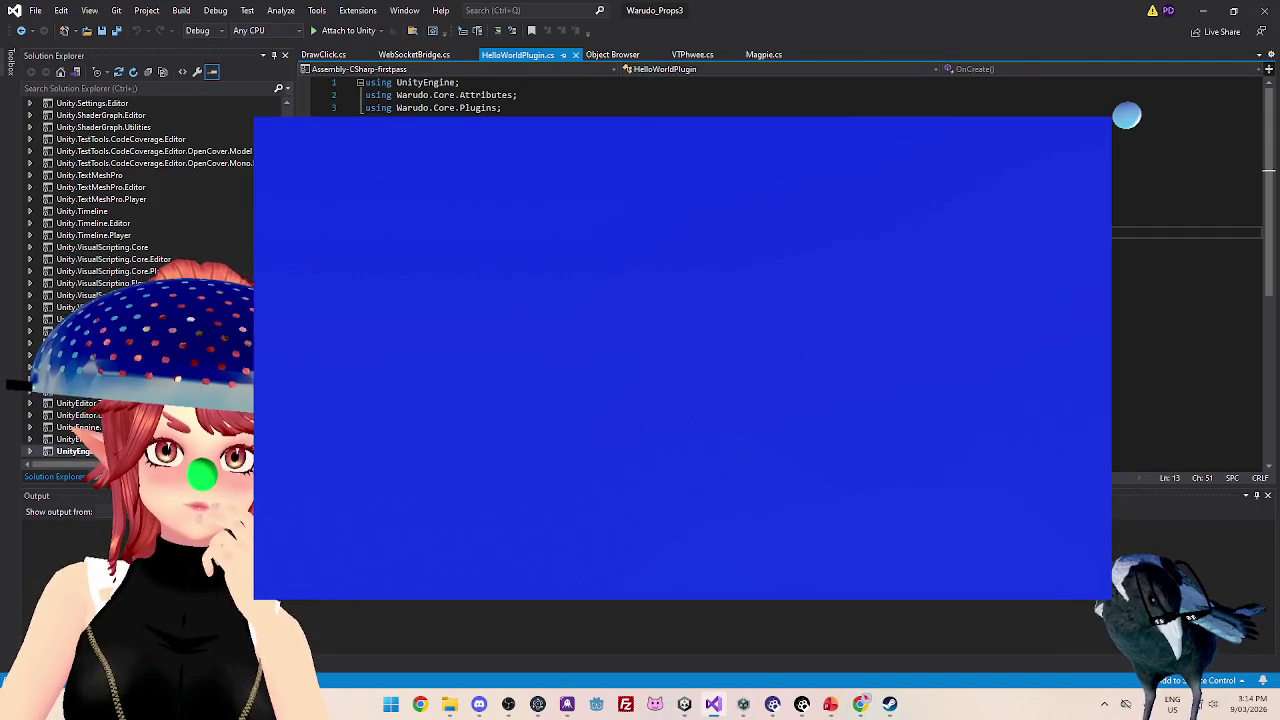
- Add parentheses to the ClickScreen calculation in DrawClick.cs, save, and return to Unity
{"action": "left_click", "coordinate": [414, 54]}
{"action": "scroll", "coordinate": [680, 300], "scroll_direction": "up", "scroll_amount": 1}
{"action": "scroll", "coordinate": [680, 300], "scroll_direction": "down", "scroll_amount": 2}
{"action": "scroll", "coordinate": [680, 300], "scroll_direction": "up", "scroll_amount": 1}
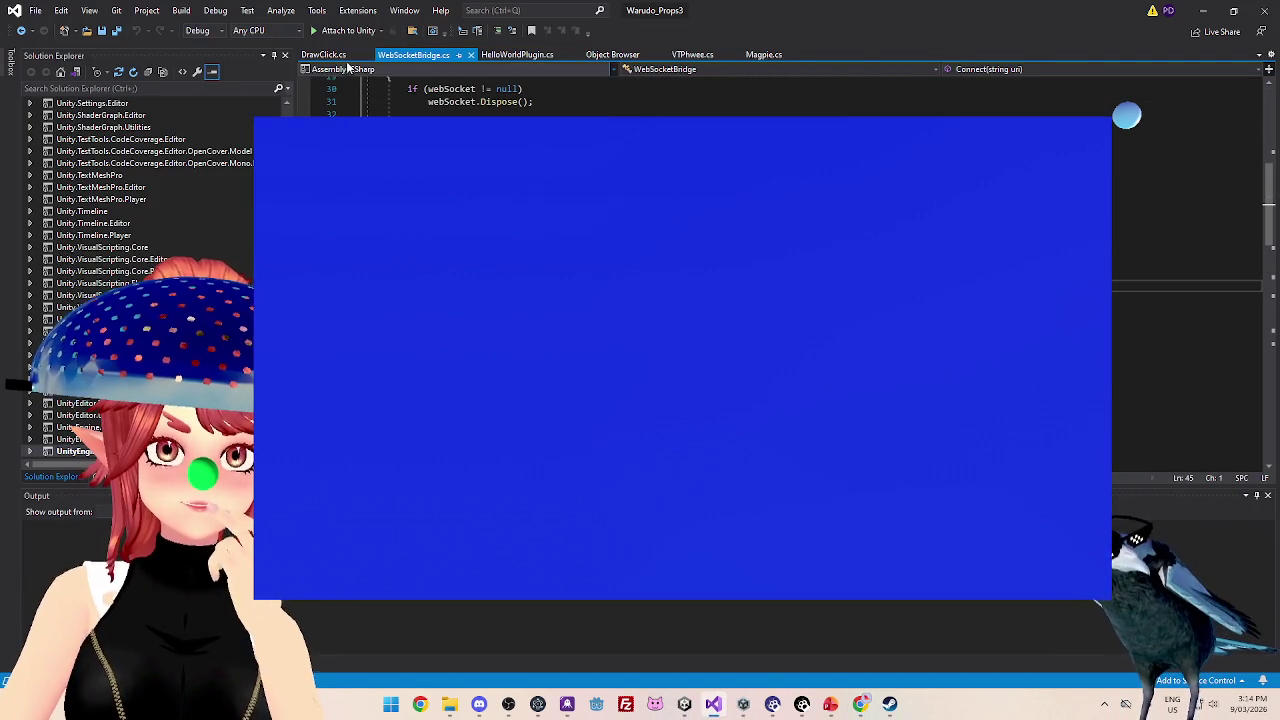
{"action": "left_click", "coordinate": [323, 54]}
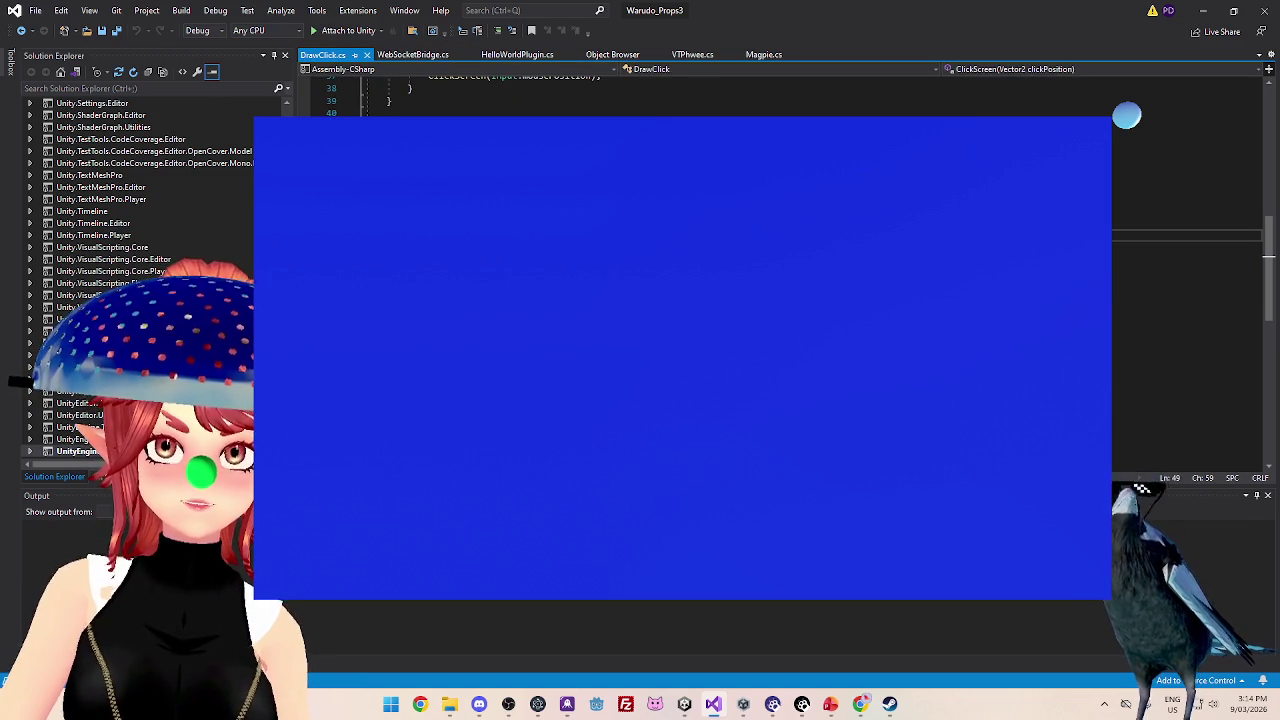
{"action": "type", "text": "()"}
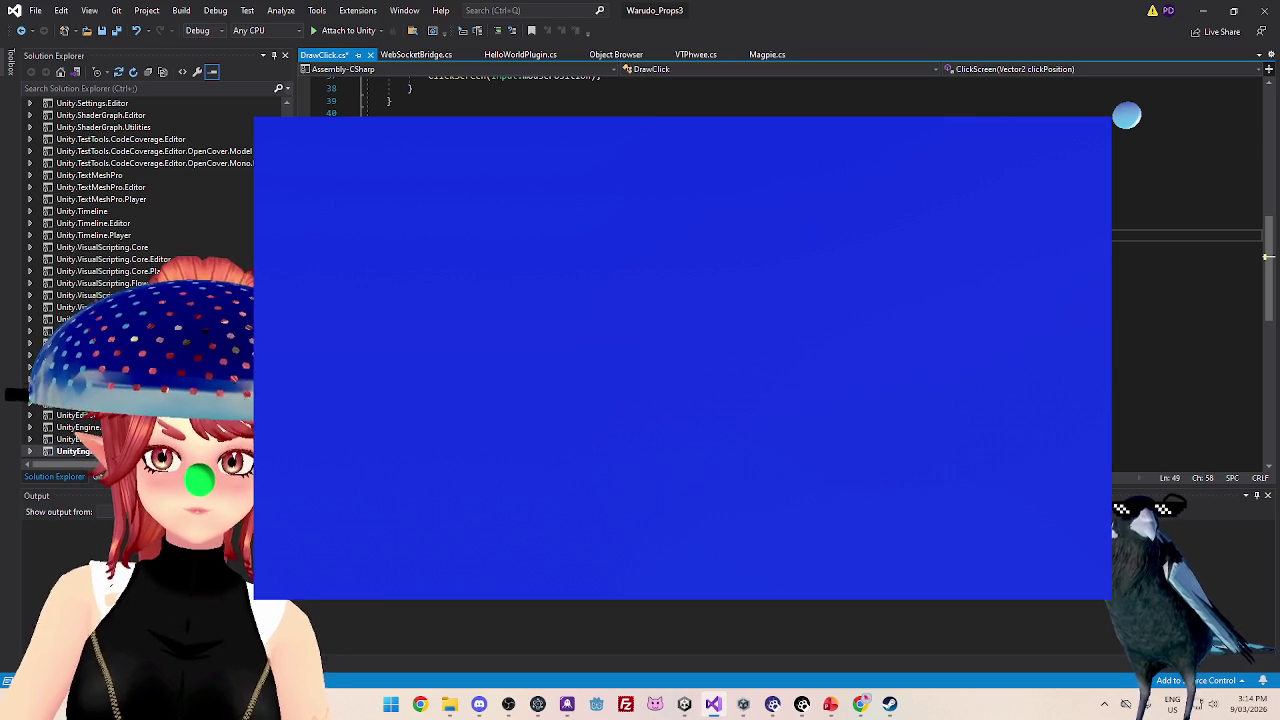
{"action": "left_click", "coordinate": [1180, 210]}
{"action": "key", "text": "ctrl+s"}
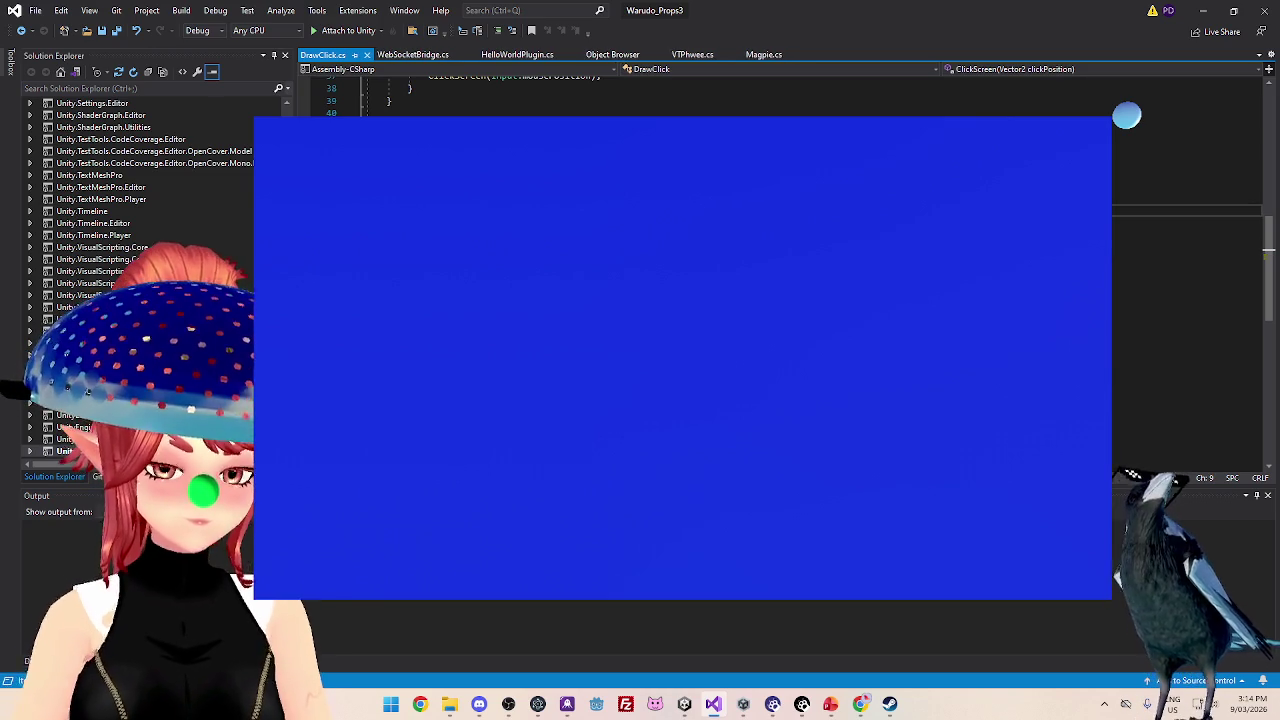
{"action": "left_click", "coordinate": [684, 704]}
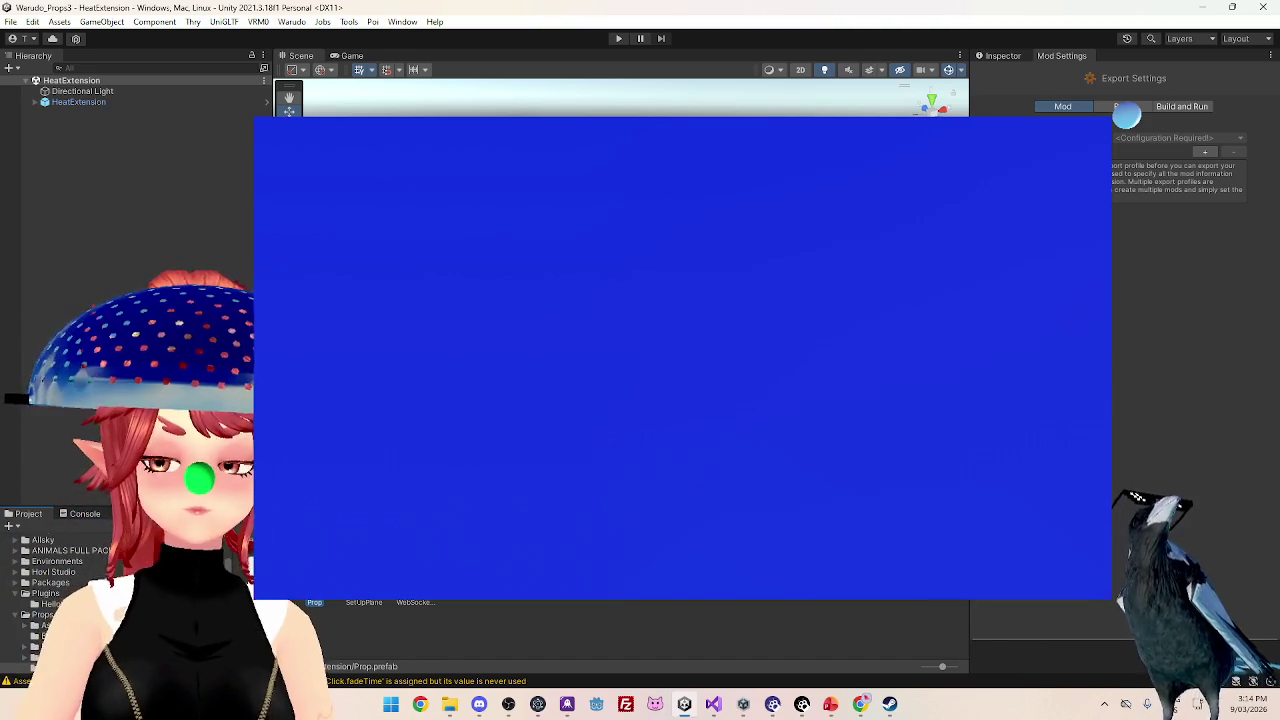
- Create a HeatExtension export profile and confirm its asset folder
{"action": "left_click", "coordinate": [1205, 152]}
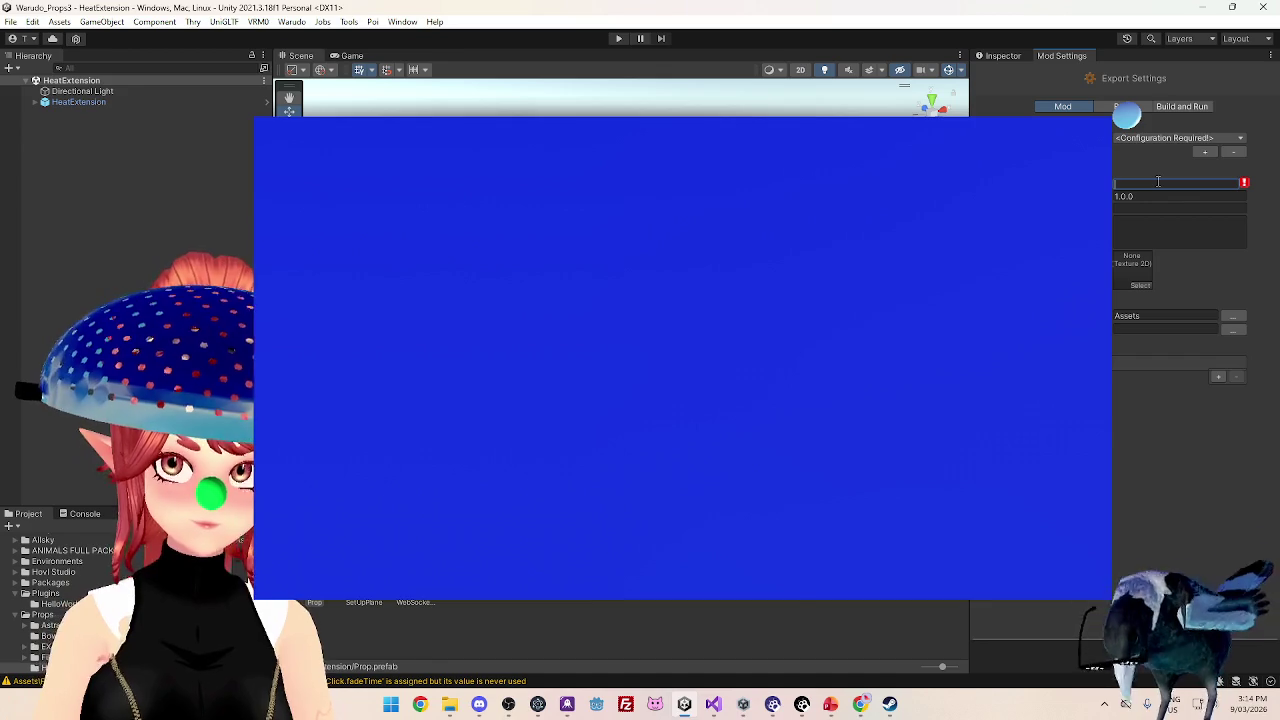
{"action": "type", "text": "HeatExtension"}
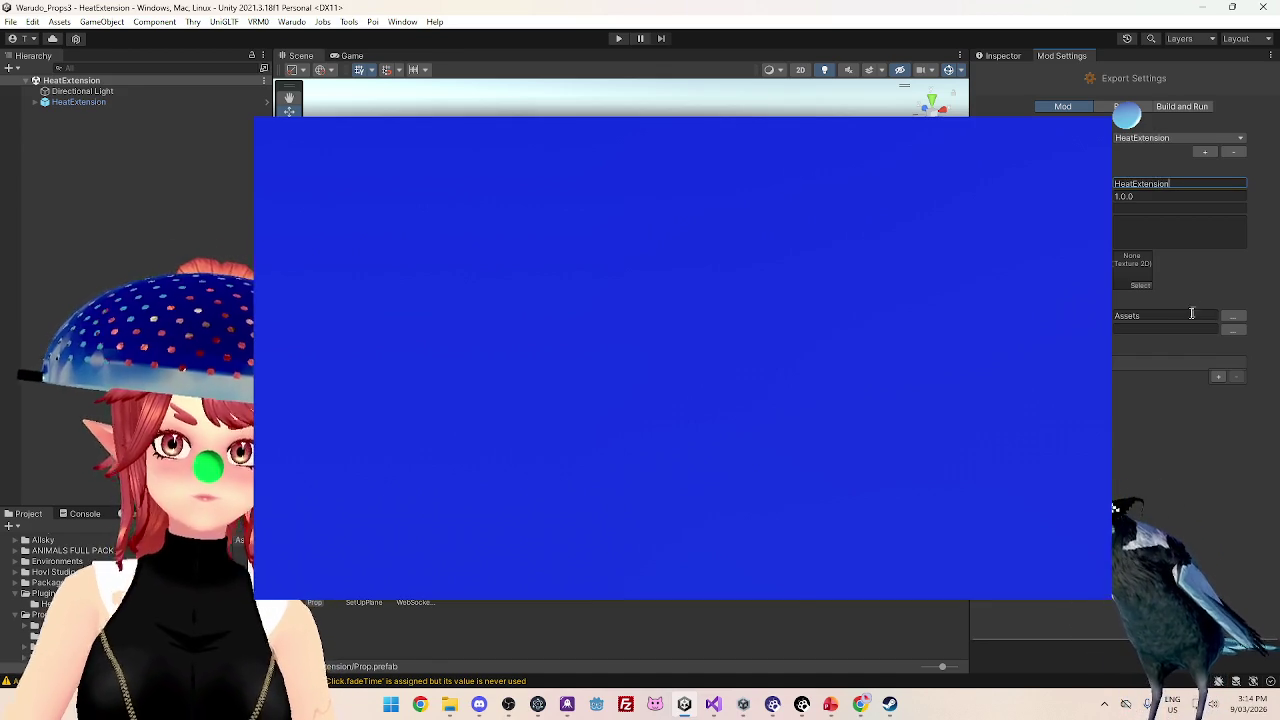
{"action": "left_click", "coordinate": [1229, 316]}
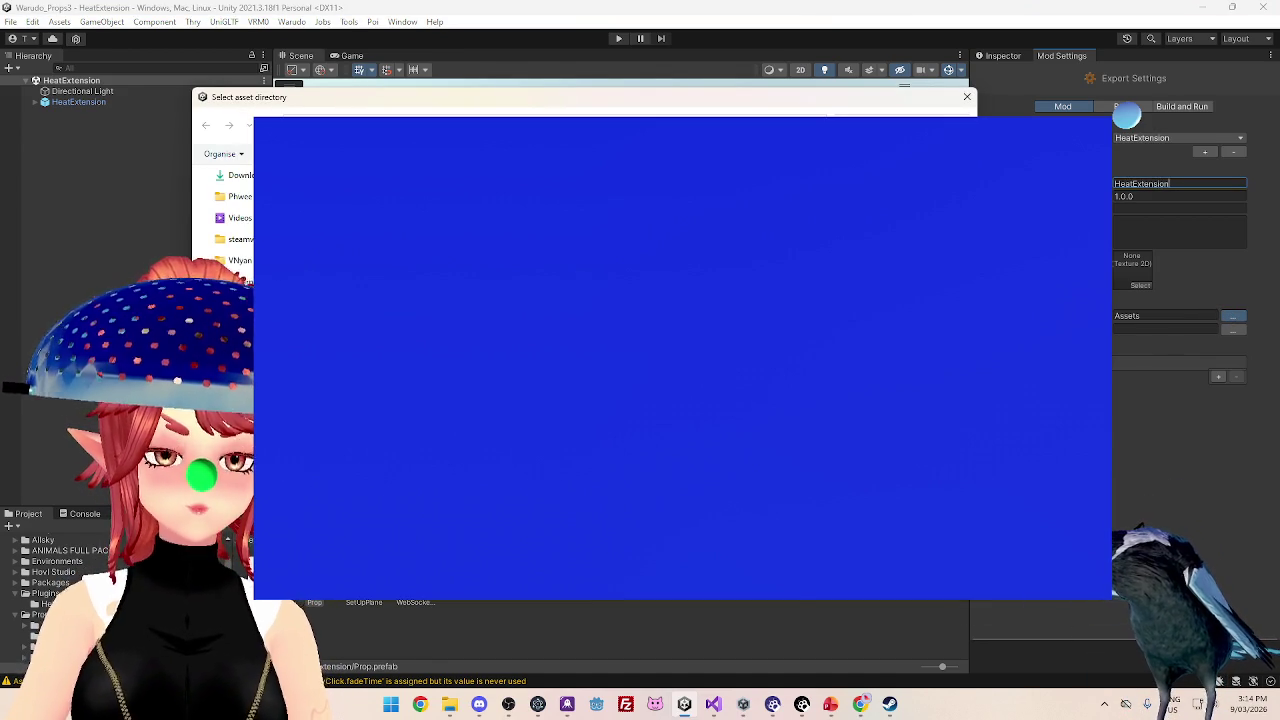
{"action": "scroll", "coordinate": [230, 220], "scroll_direction": "down", "scroll_amount": 1}
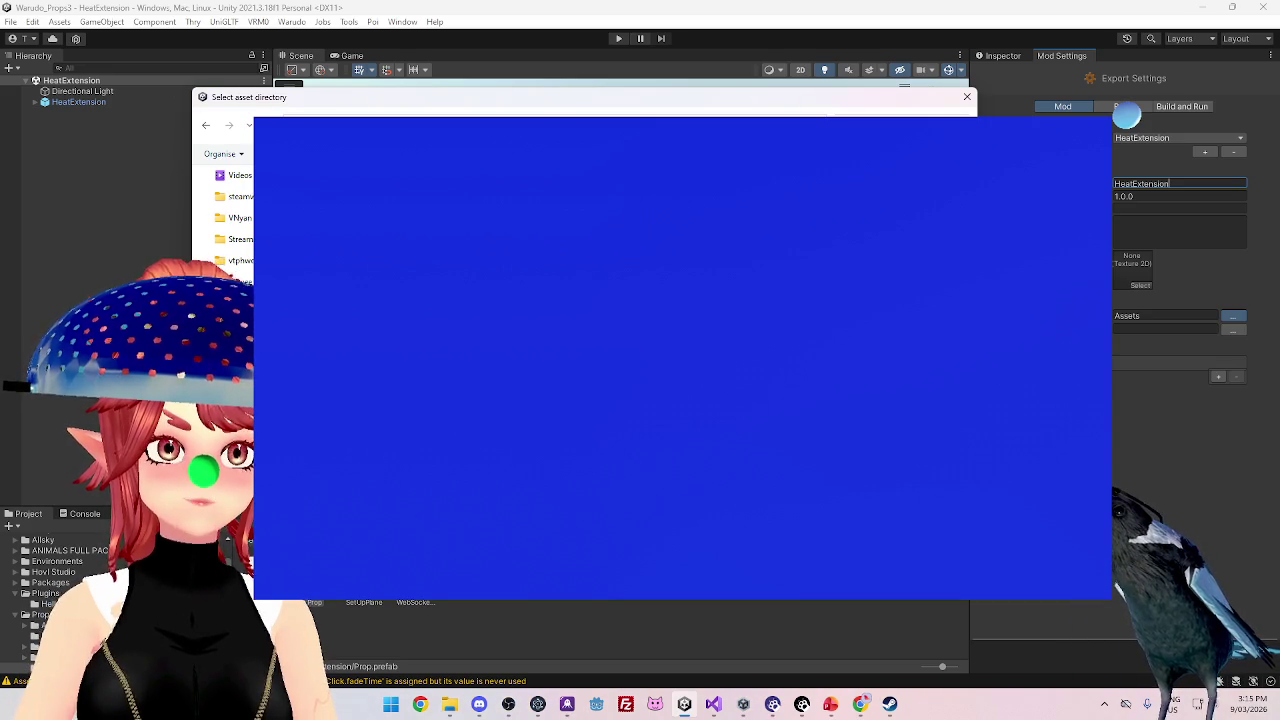
{"action": "key", "text": "Return"}
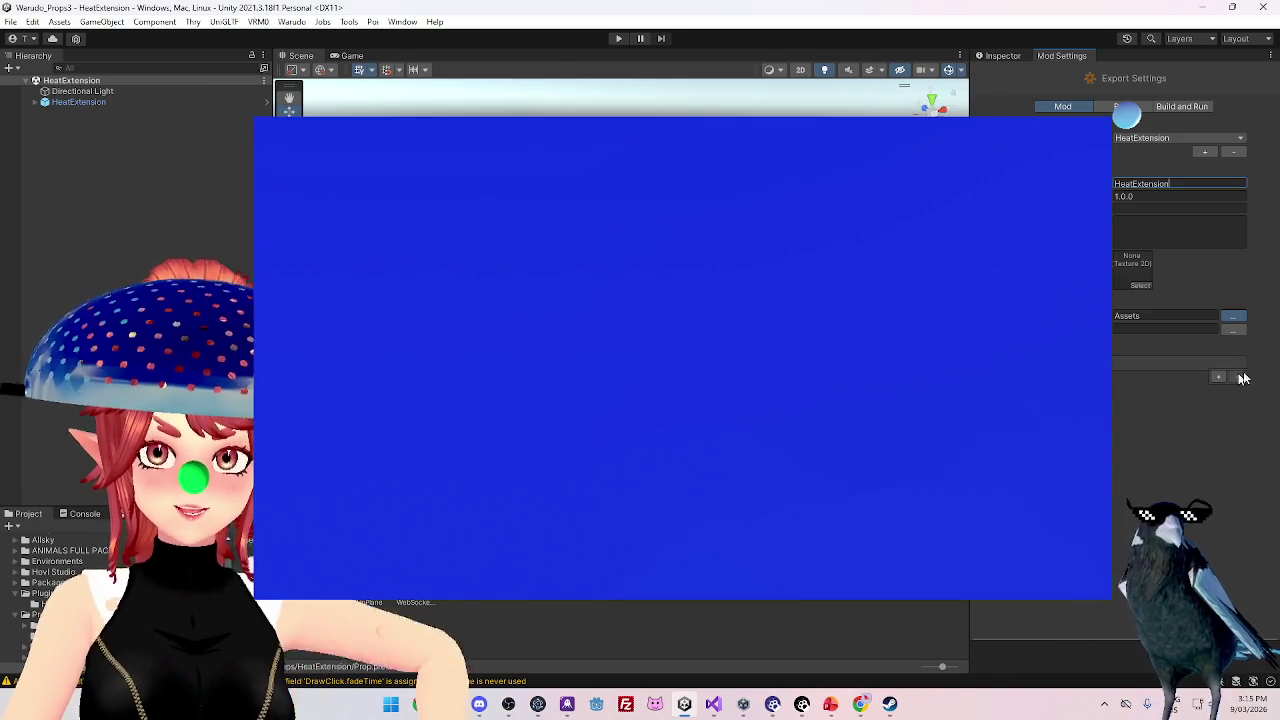
- Set the export folder to the Warudo directory under Program Files (x86) and build the mod
{"action": "left_click", "coordinate": [1233, 331]}
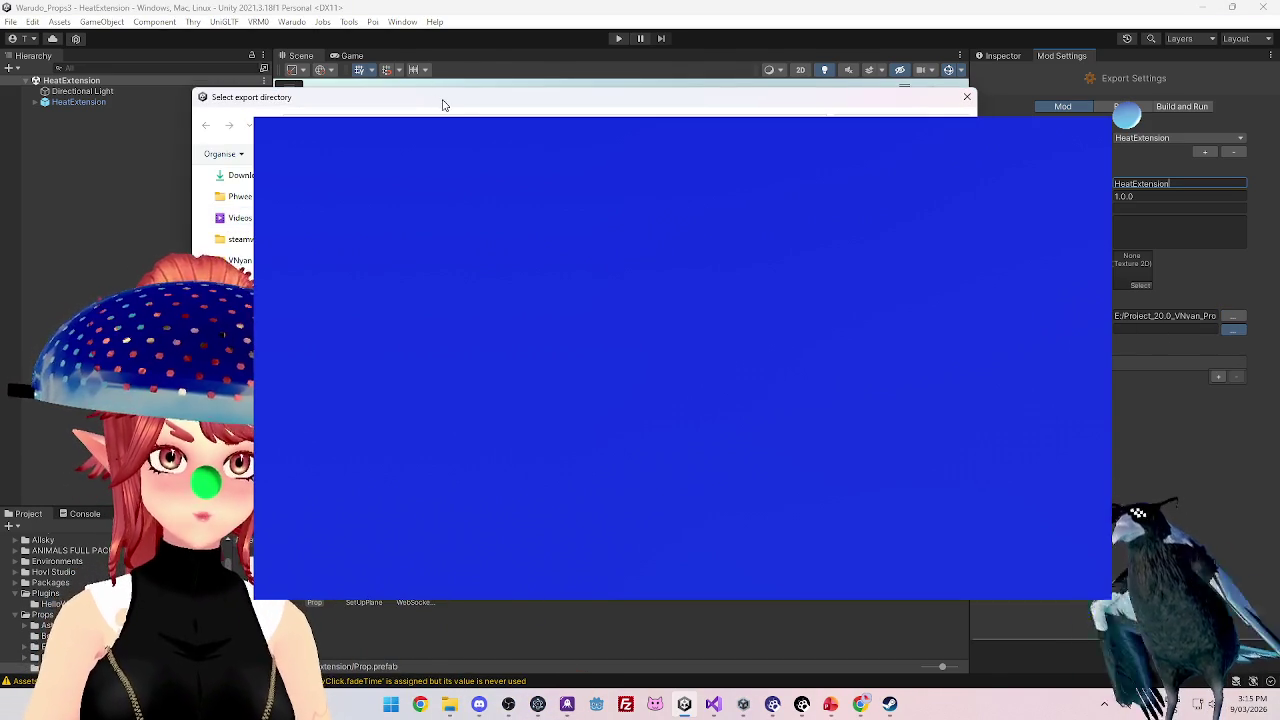
{"action": "left_click_drag", "start_coordinate": [443, 103], "coordinate": [465, 110]}
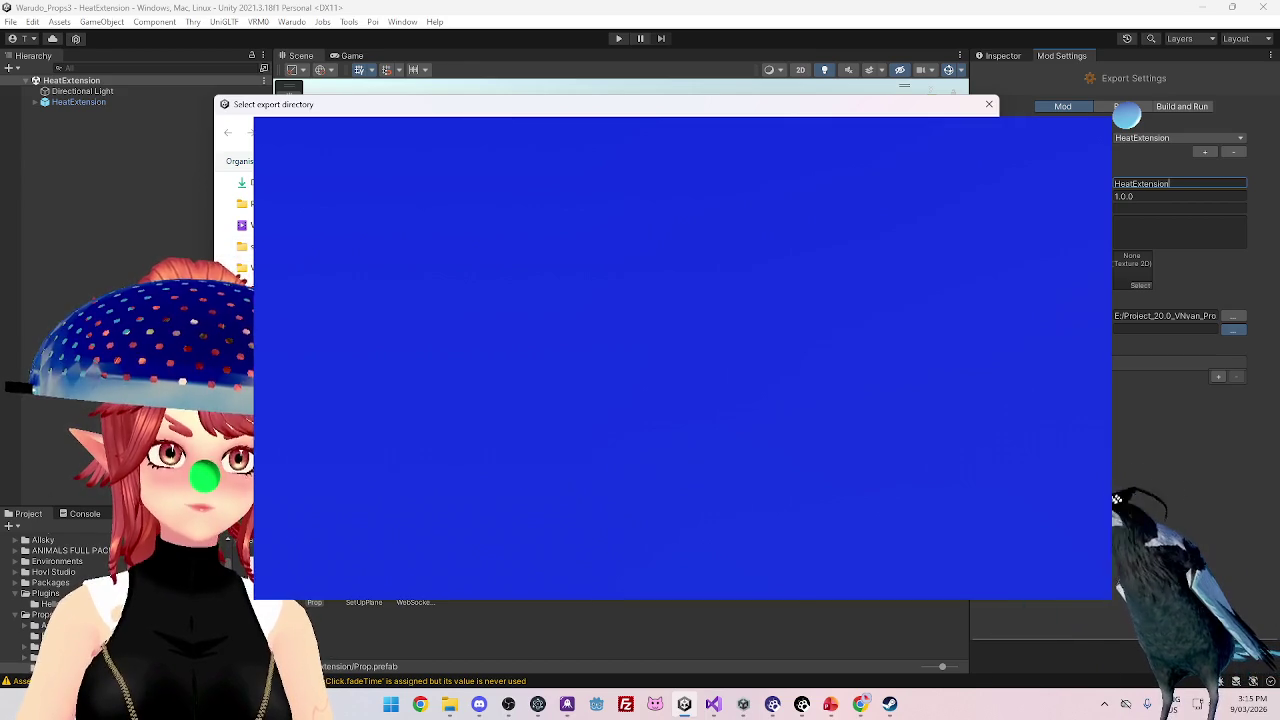
{"action": "scroll", "coordinate": [240, 215], "scroll_direction": "down", "scroll_amount": 1}
{"action": "key", "text": "Return"}
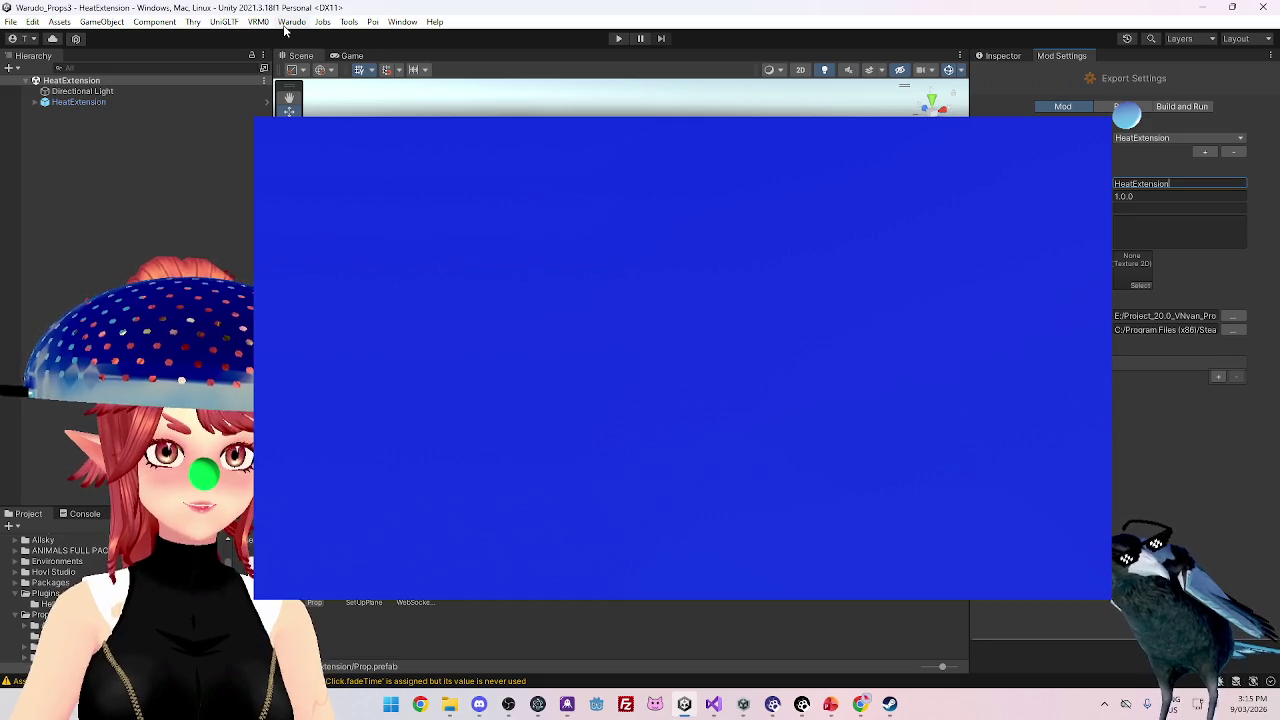
{"action": "left_click", "coordinate": [291, 21]}
{"action": "left_click", "coordinate": [320, 106]}
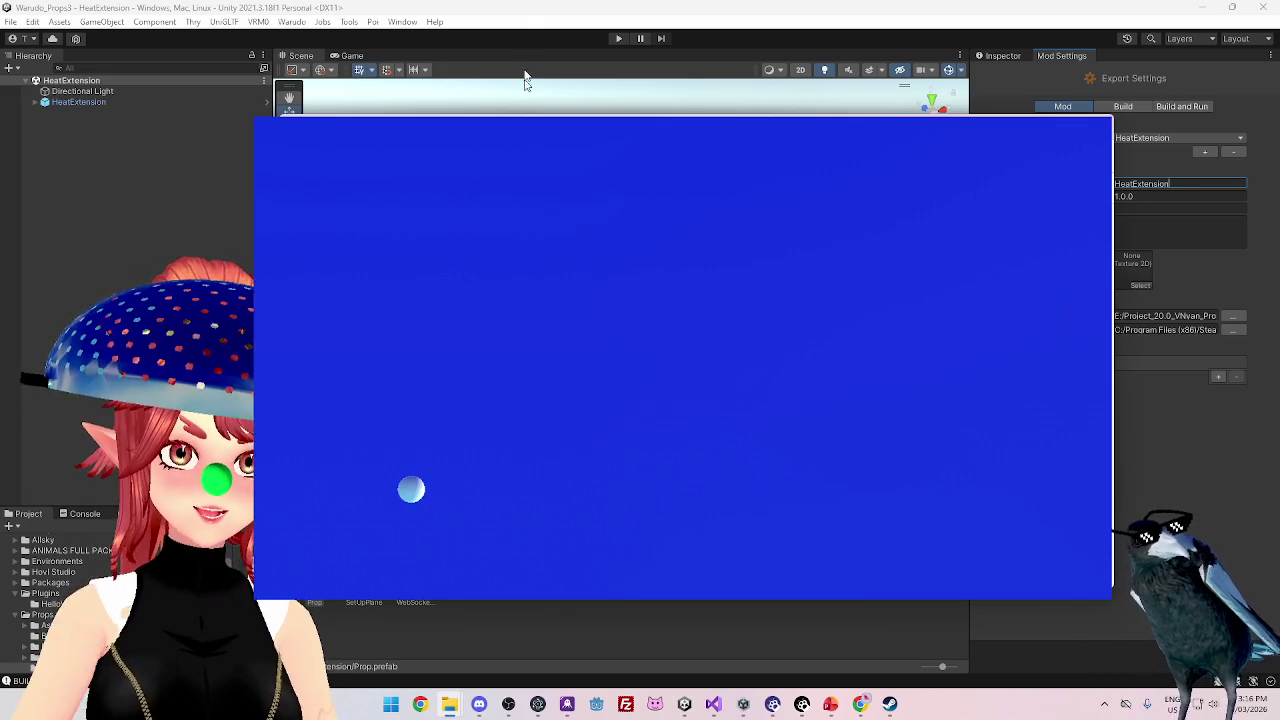
- Move from Unity to the Twitch stream in Chrome, then on to Visual Studio's HelloWorldPlugin.cs
{"action": "left_click", "coordinate": [525, 14]}
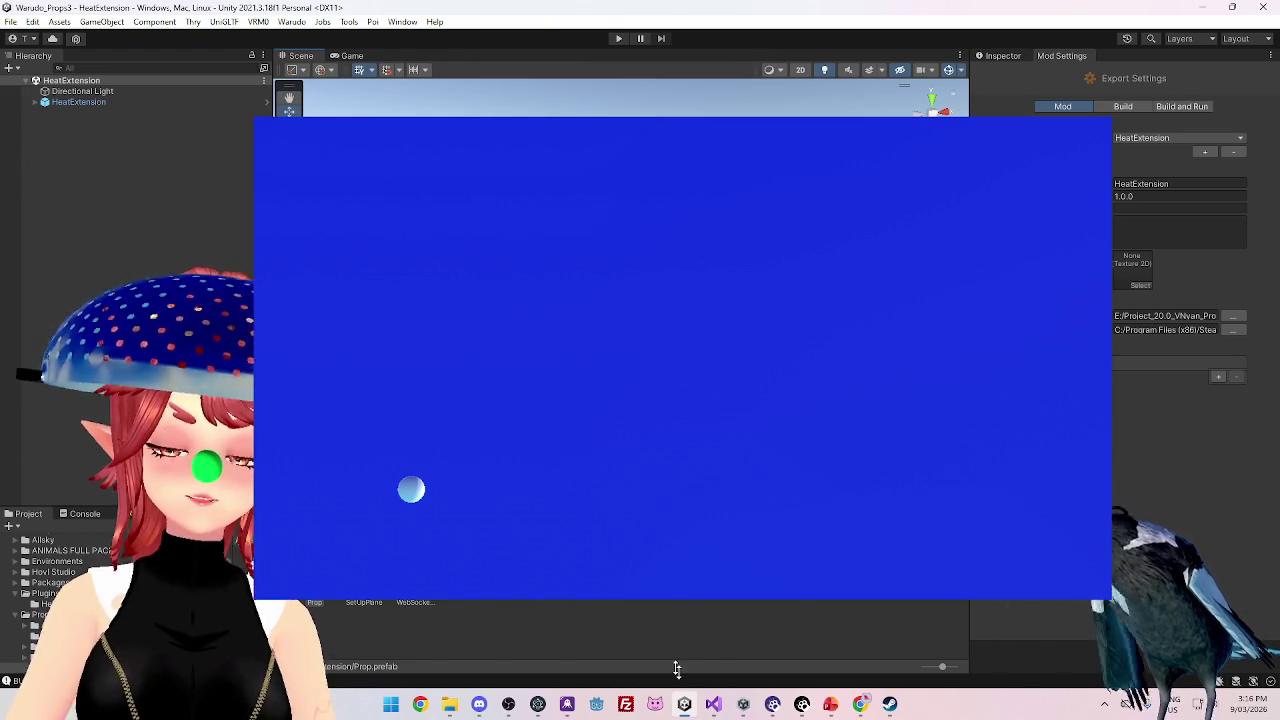
{"action": "left_click", "coordinate": [860, 703]}
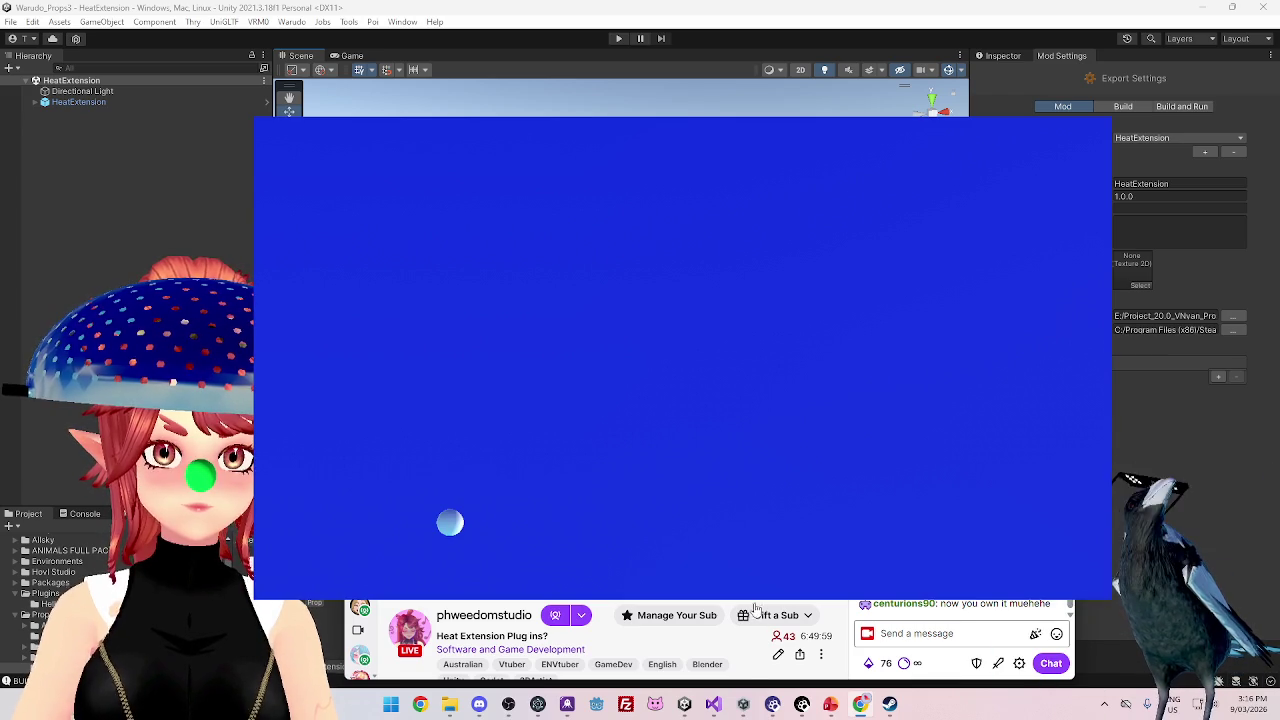
{"action": "mouse_move", "coordinate": [685, 712]}
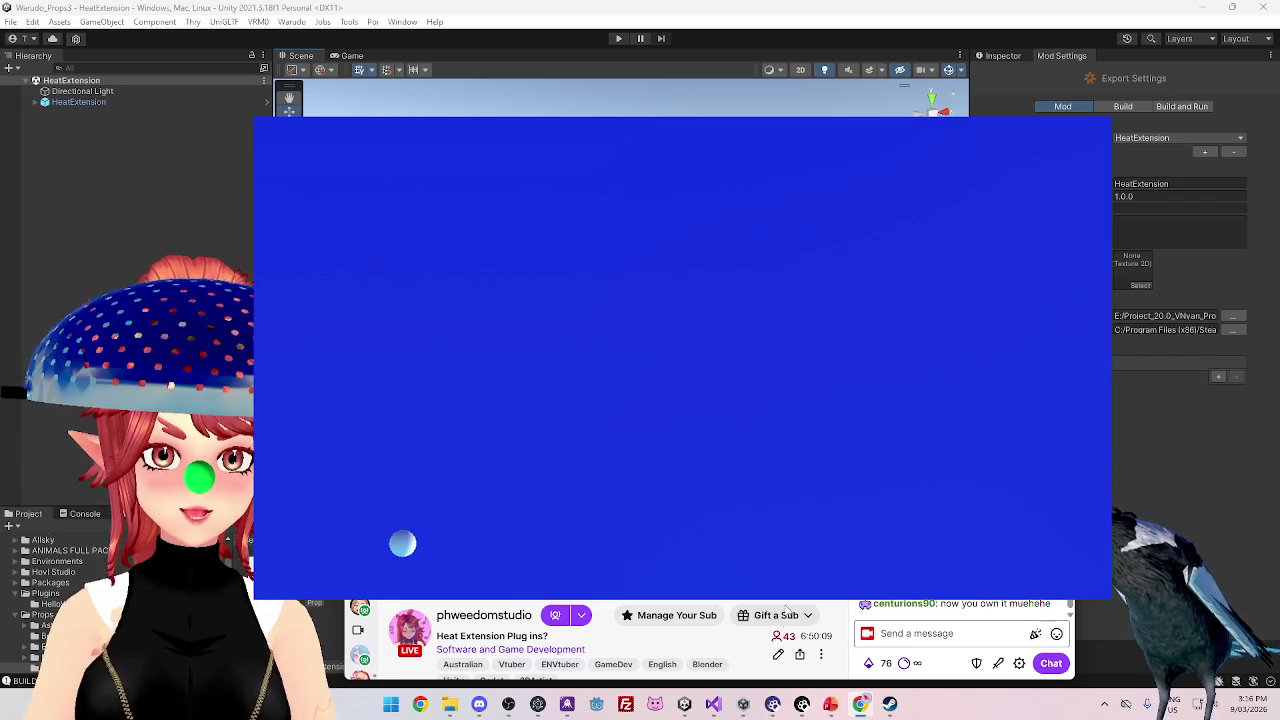
{"action": "left_click", "coordinate": [714, 706]}
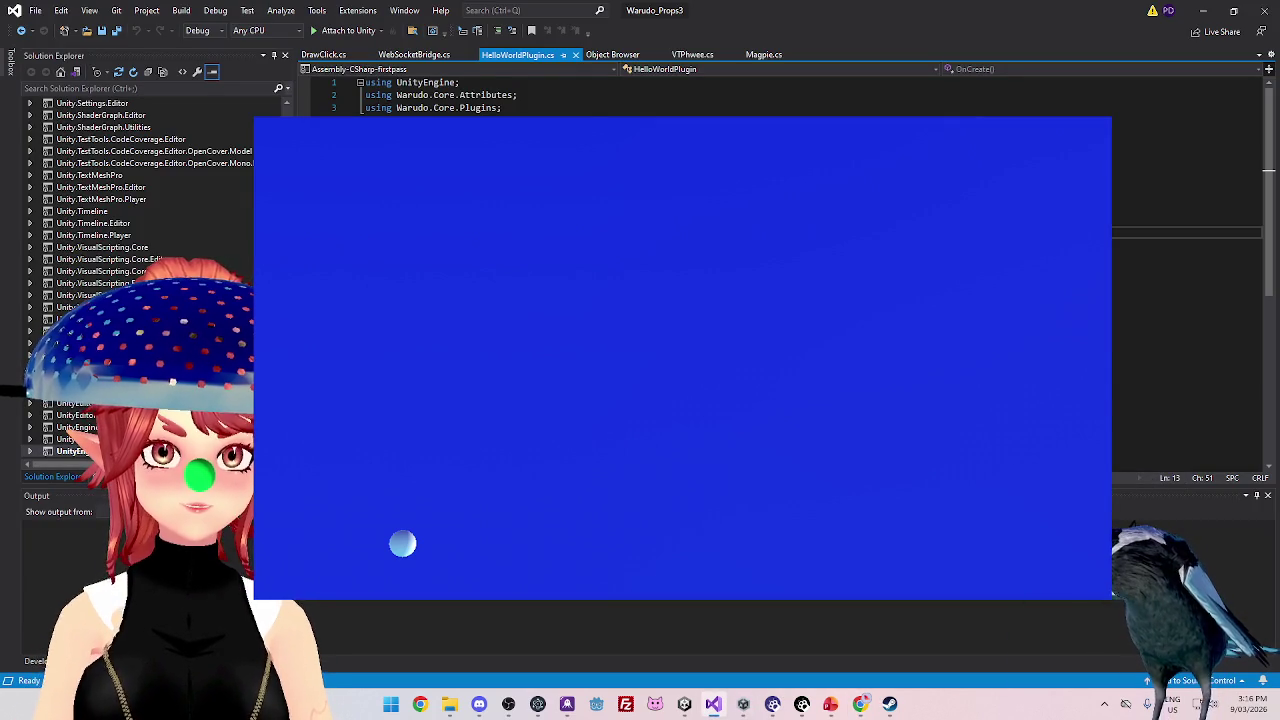
- Glance at the Unity editor, then come back to Visual Studio
{"action": "left_click", "coordinate": [684, 704]}
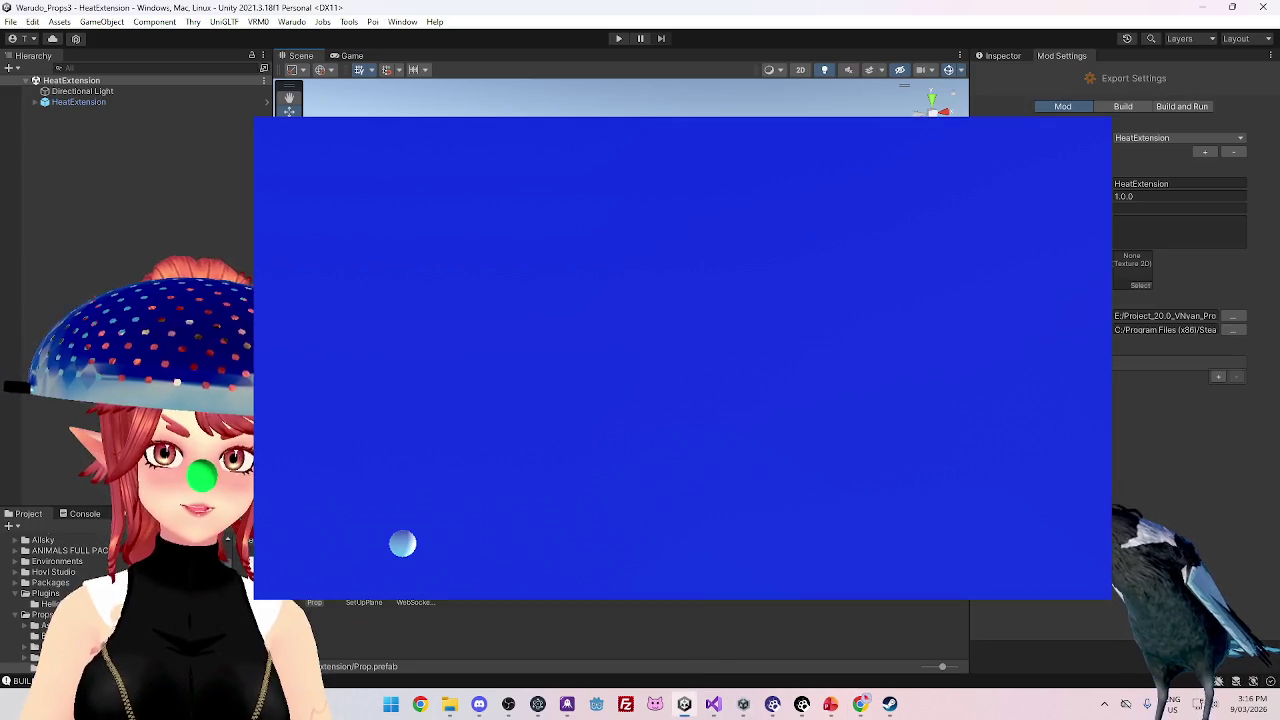
{"action": "mouse_move", "coordinate": [743, 703]}
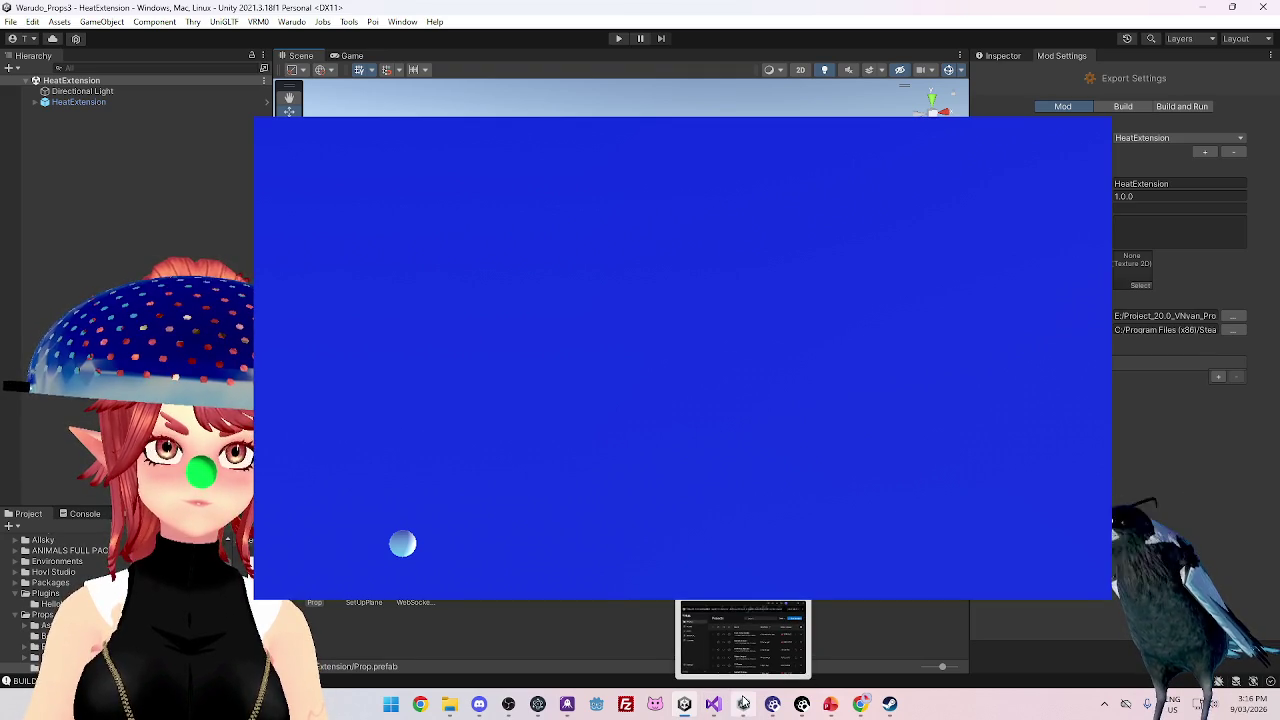
{"action": "mouse_move", "coordinate": [862, 706]}
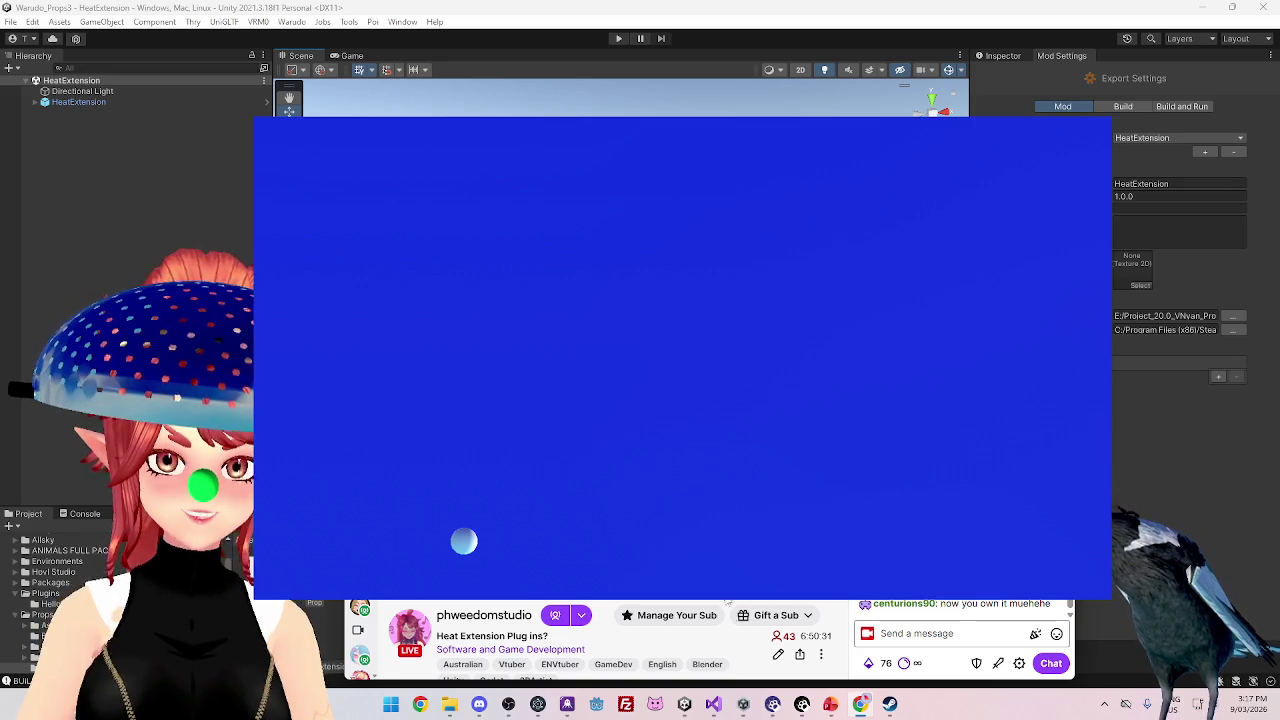
{"action": "left_click", "coordinate": [713, 704]}
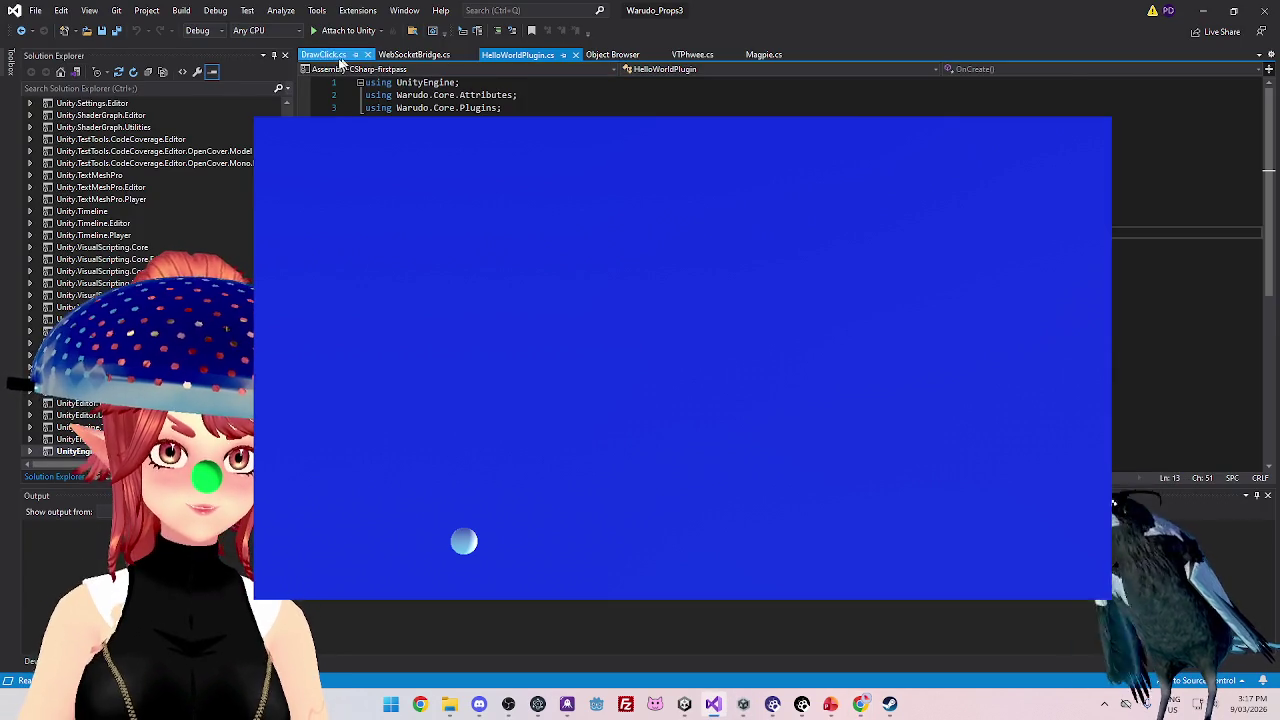
- Edit line 49 of DrawClick.cs, save it, and return to Unity to recompile
{"action": "left_click", "coordinate": [335, 56]}
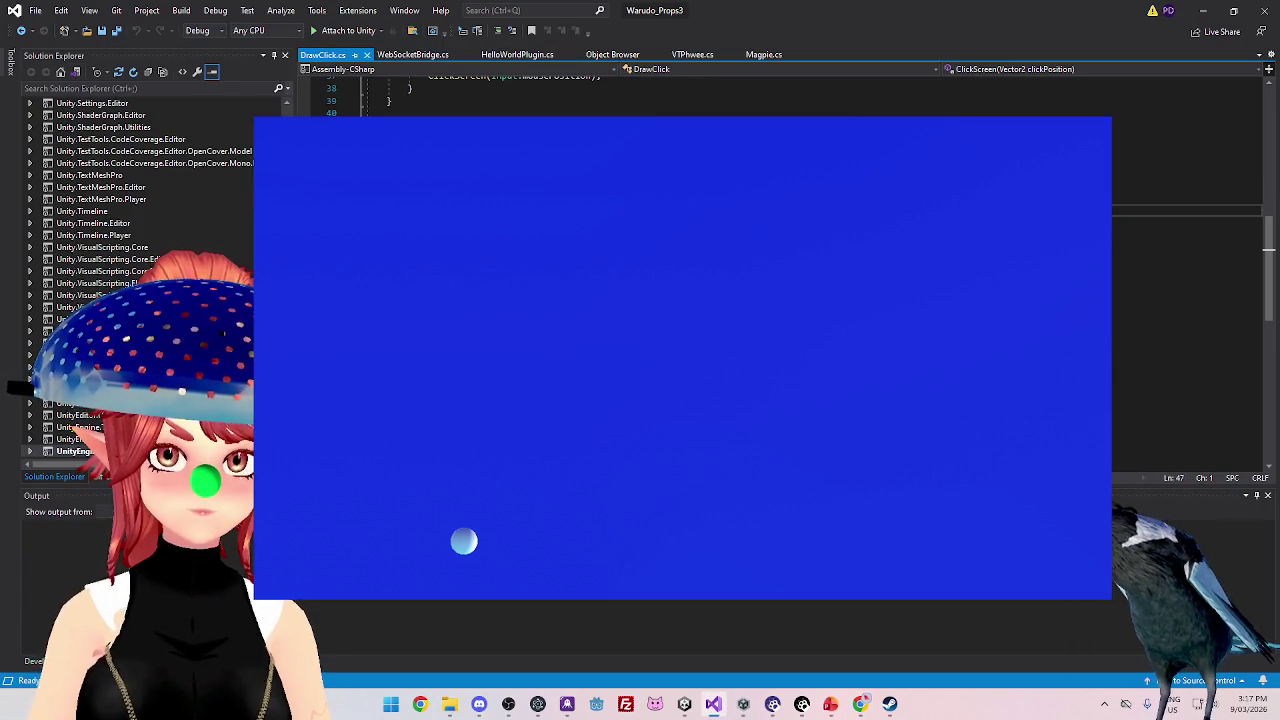
{"action": "left_click", "coordinate": [660, 211]}
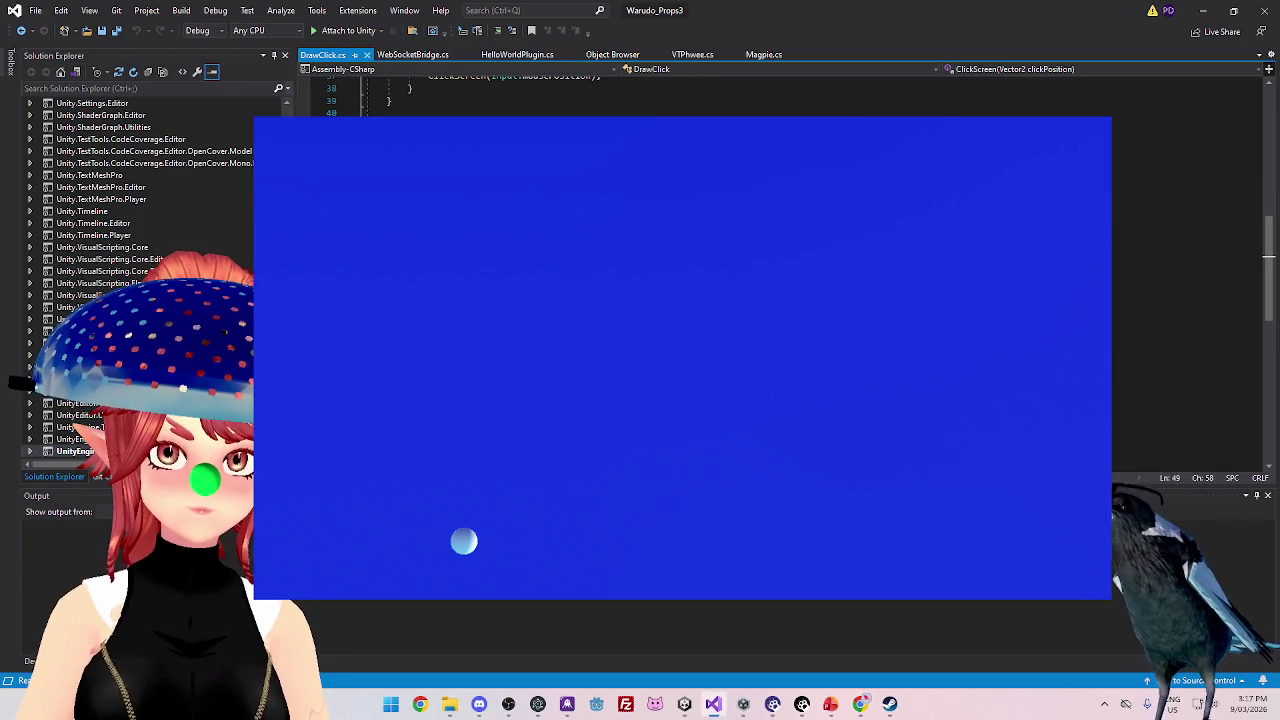
{"action": "key", "text": "Return"}
{"action": "key", "text": "Down"}
{"action": "key", "text": "Down"}
{"action": "key", "text": "ctrl+s"}
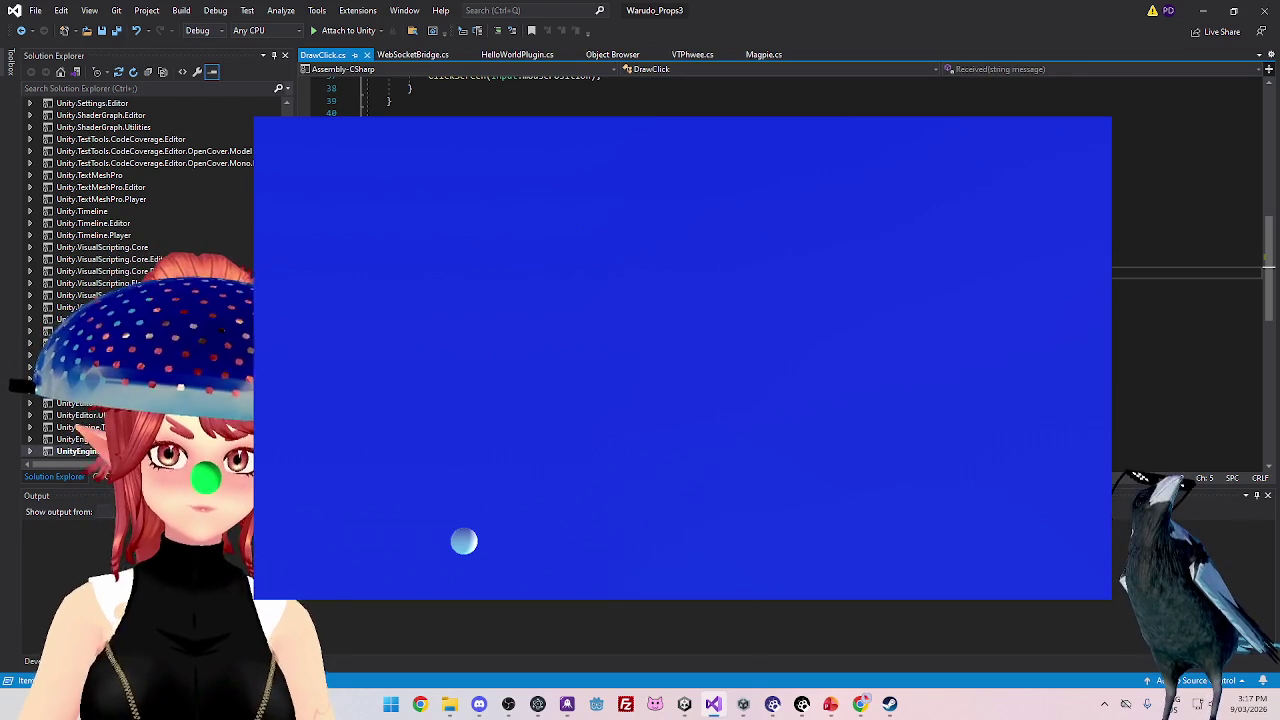
{"action": "left_click", "coordinate": [686, 706]}
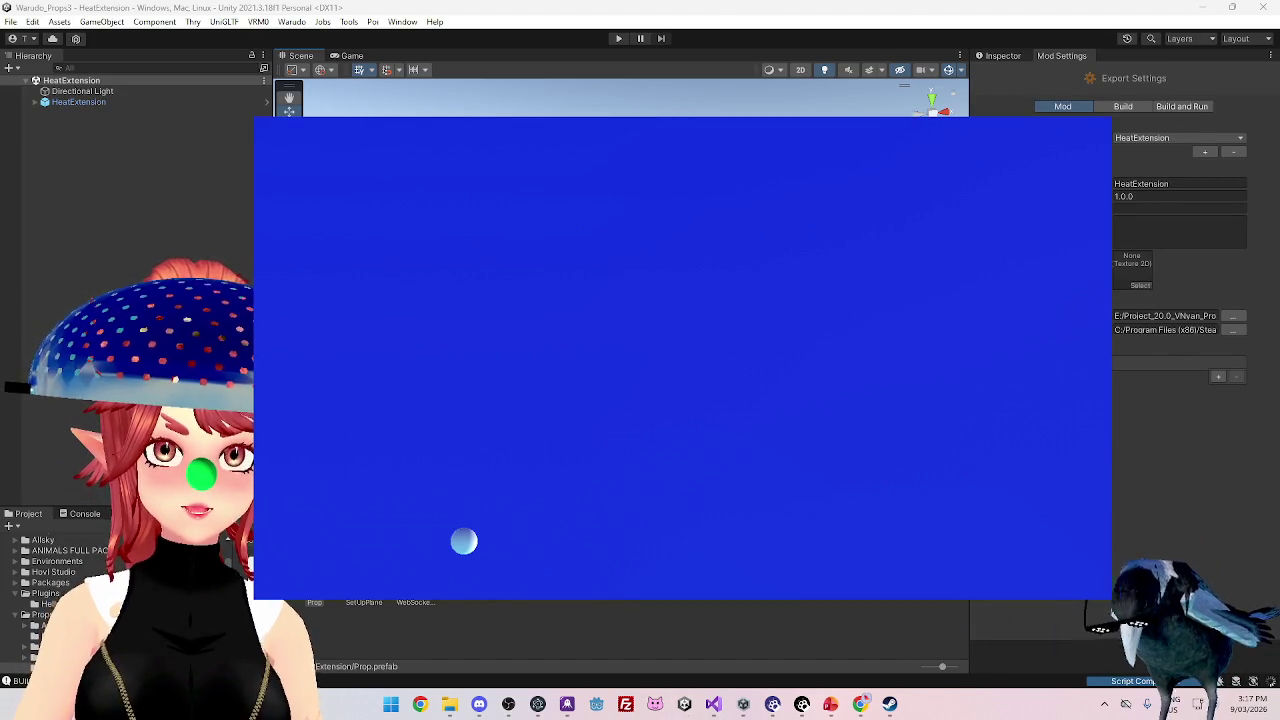
- Create a HeatExtension export profile with its asset and Program Files (x86) export folders, then build
{"action": "left_click", "coordinate": [291, 22]}
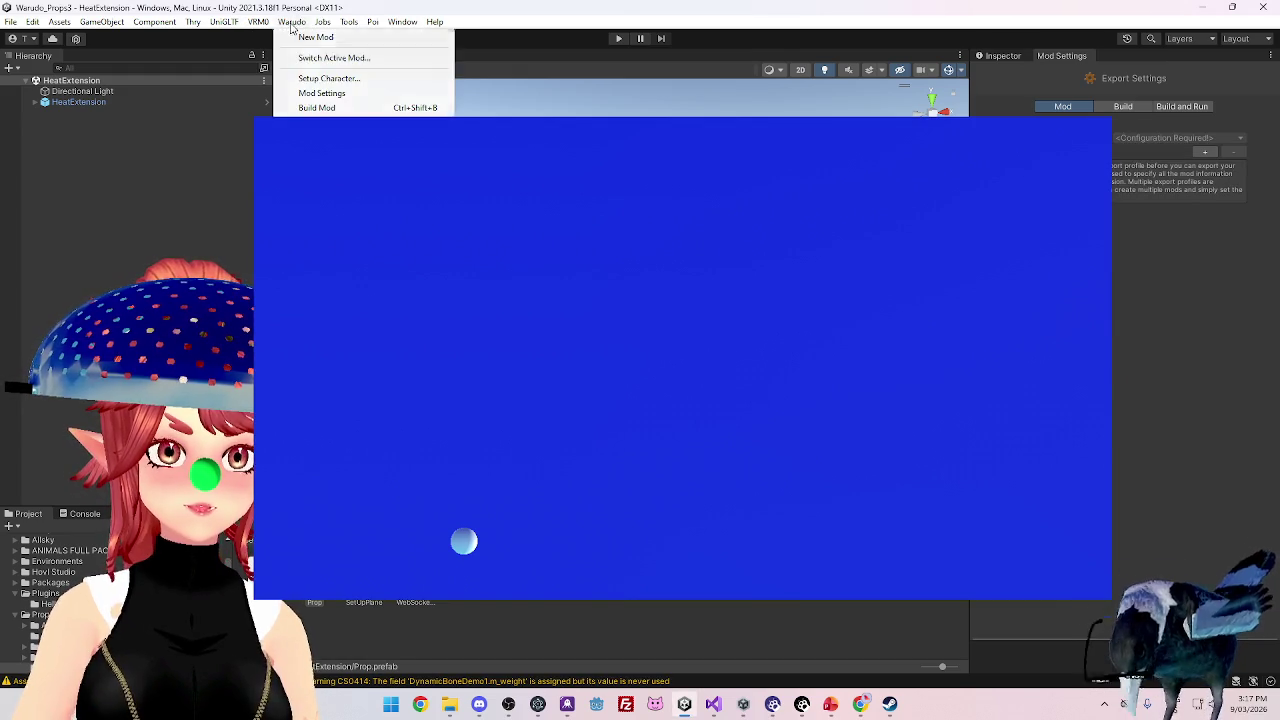
{"action": "left_click", "coordinate": [316, 107]}
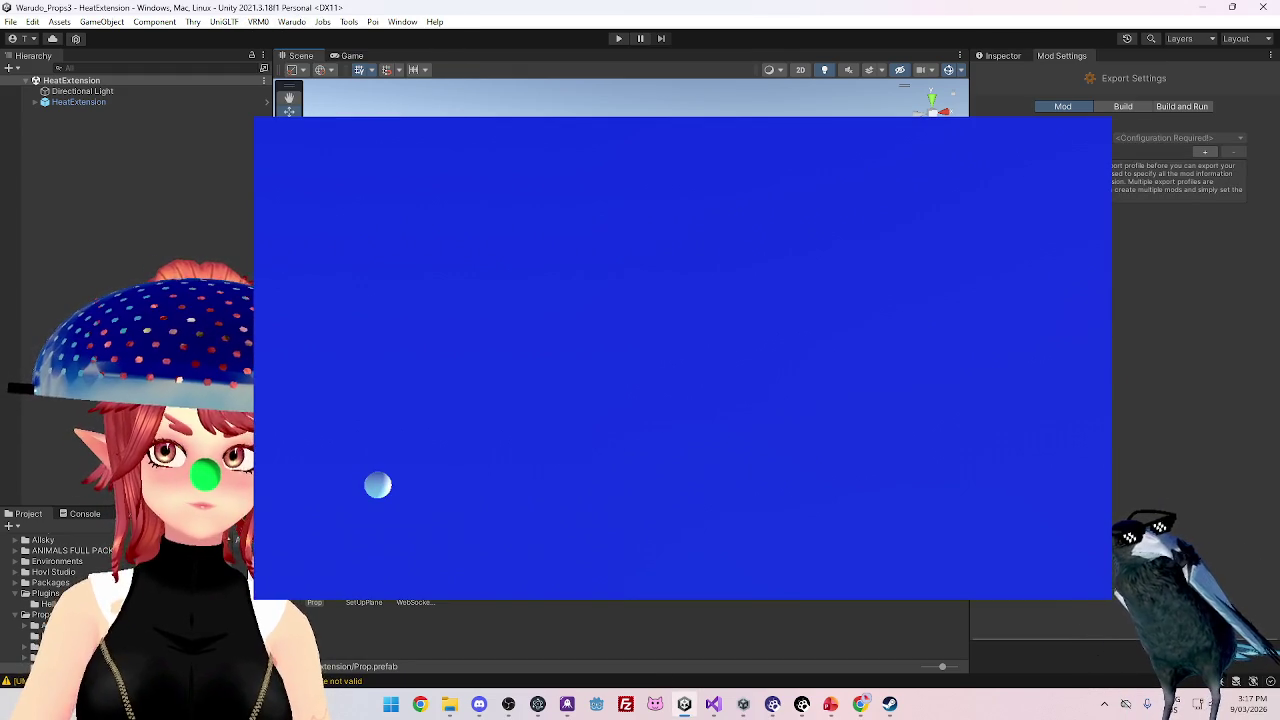
{"action": "left_click", "coordinate": [1205, 151]}
{"action": "left_click", "coordinate": [1160, 184]}
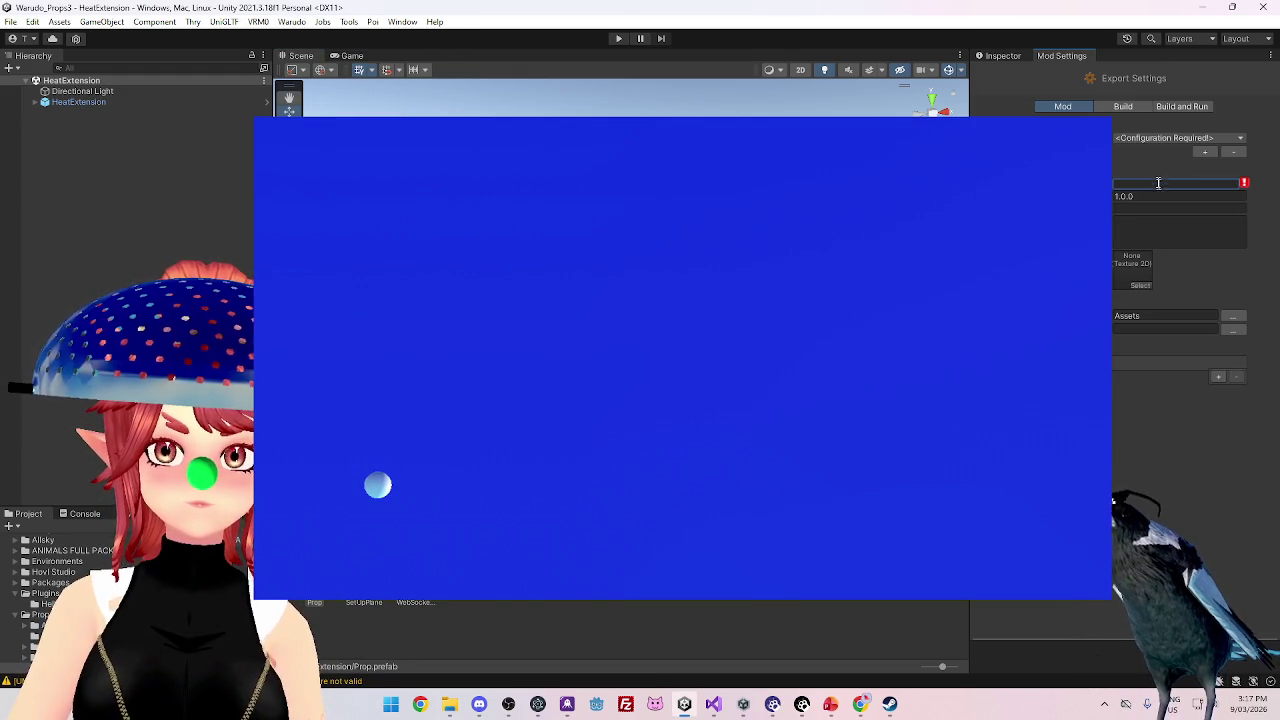
{"action": "type", "text": "HeatExtension"}
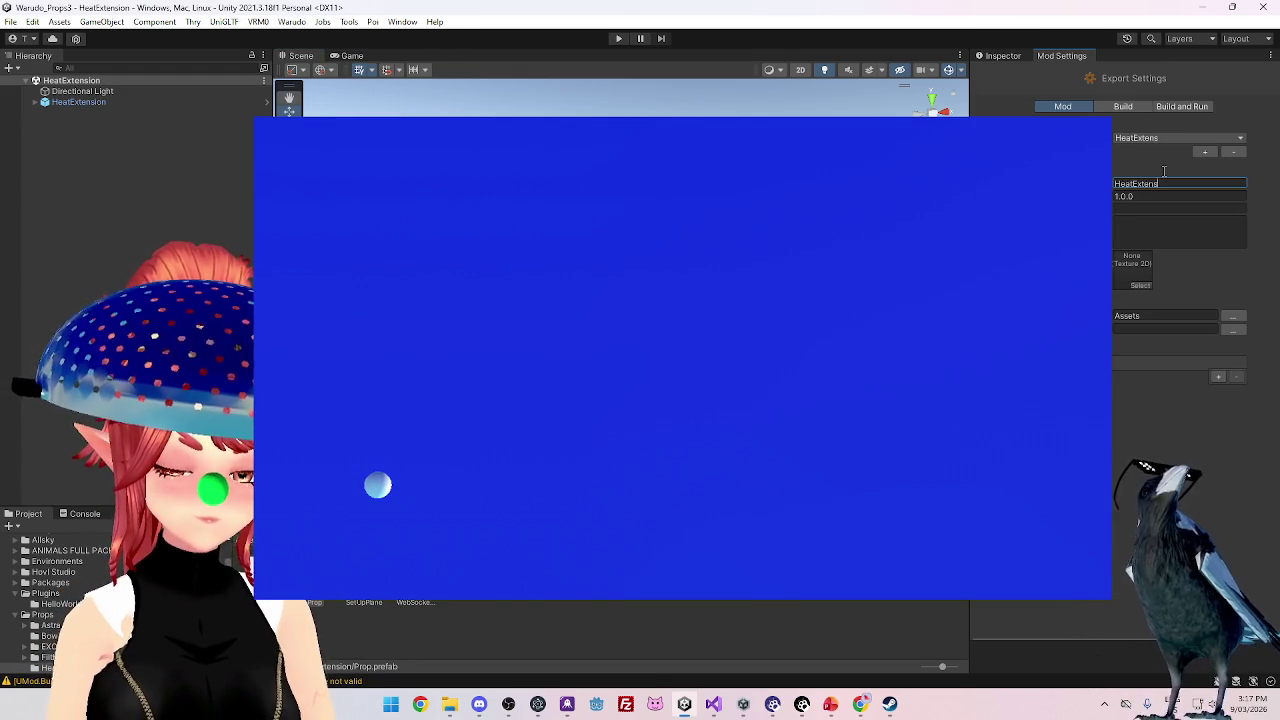
{"action": "left_click", "coordinate": [1237, 316]}
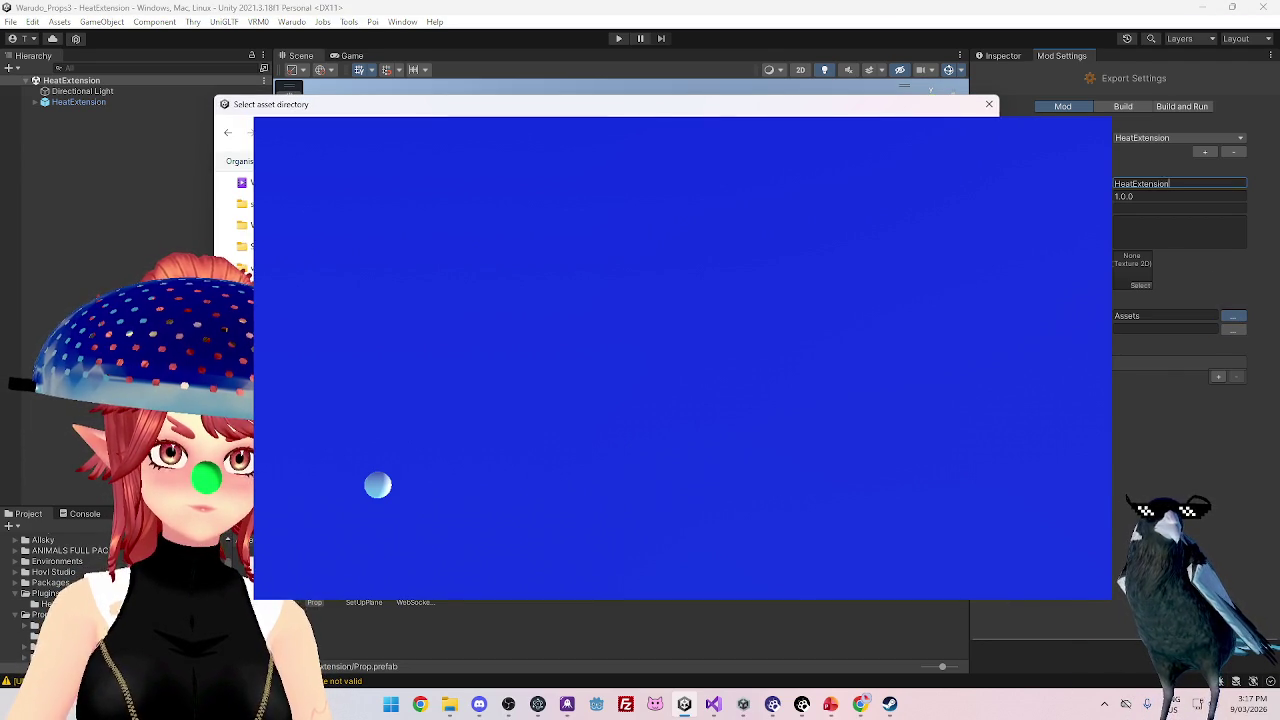
{"action": "key", "text": "Return"}
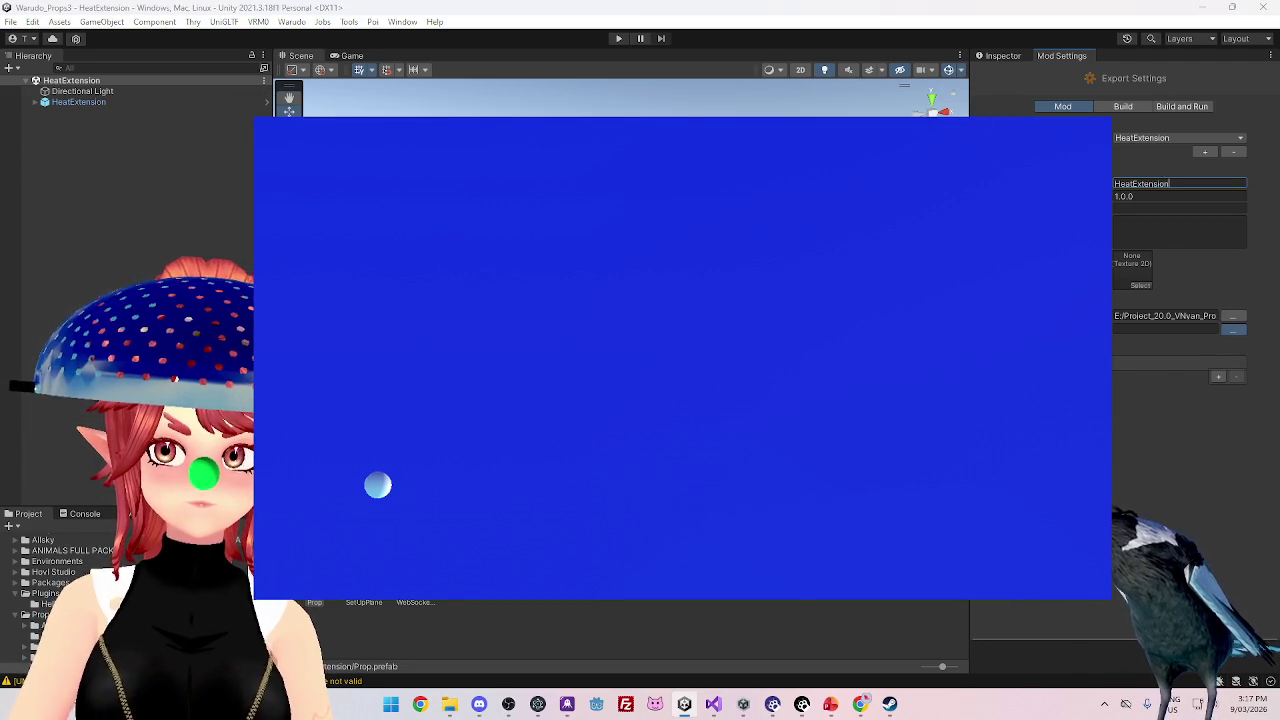
{"action": "left_click", "coordinate": [1233, 329]}
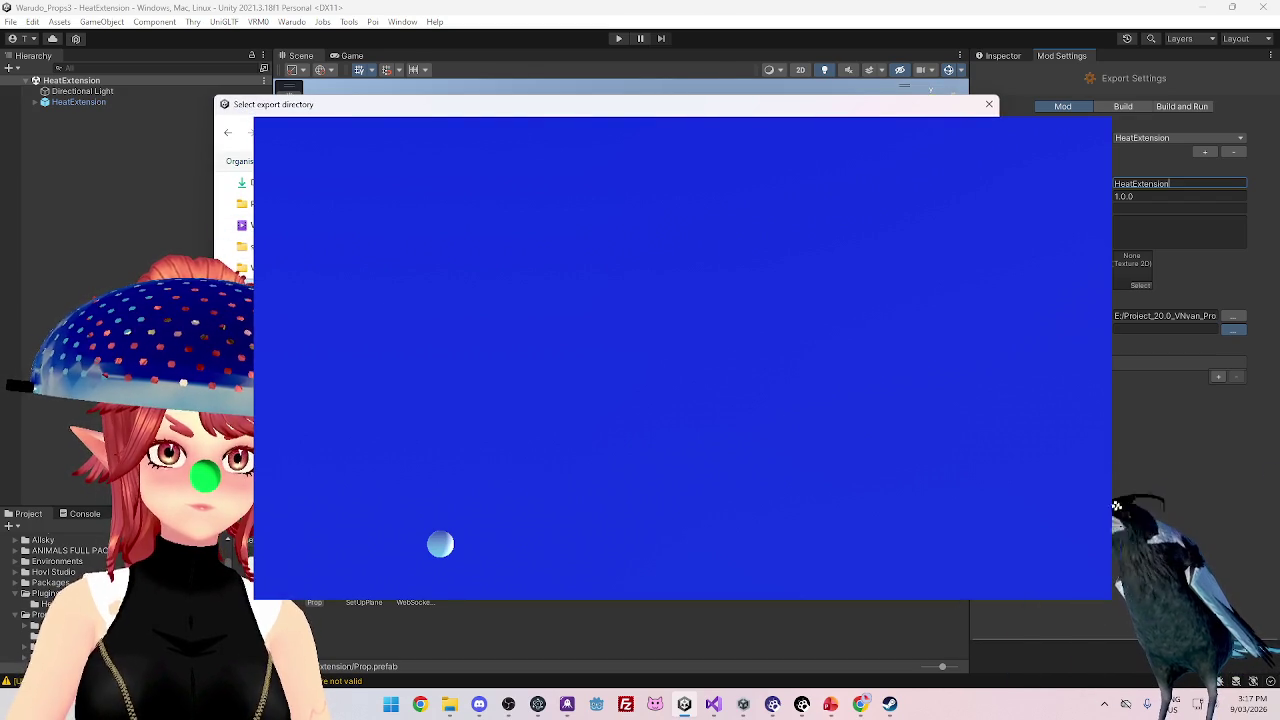
{"action": "key", "text": "Return"}
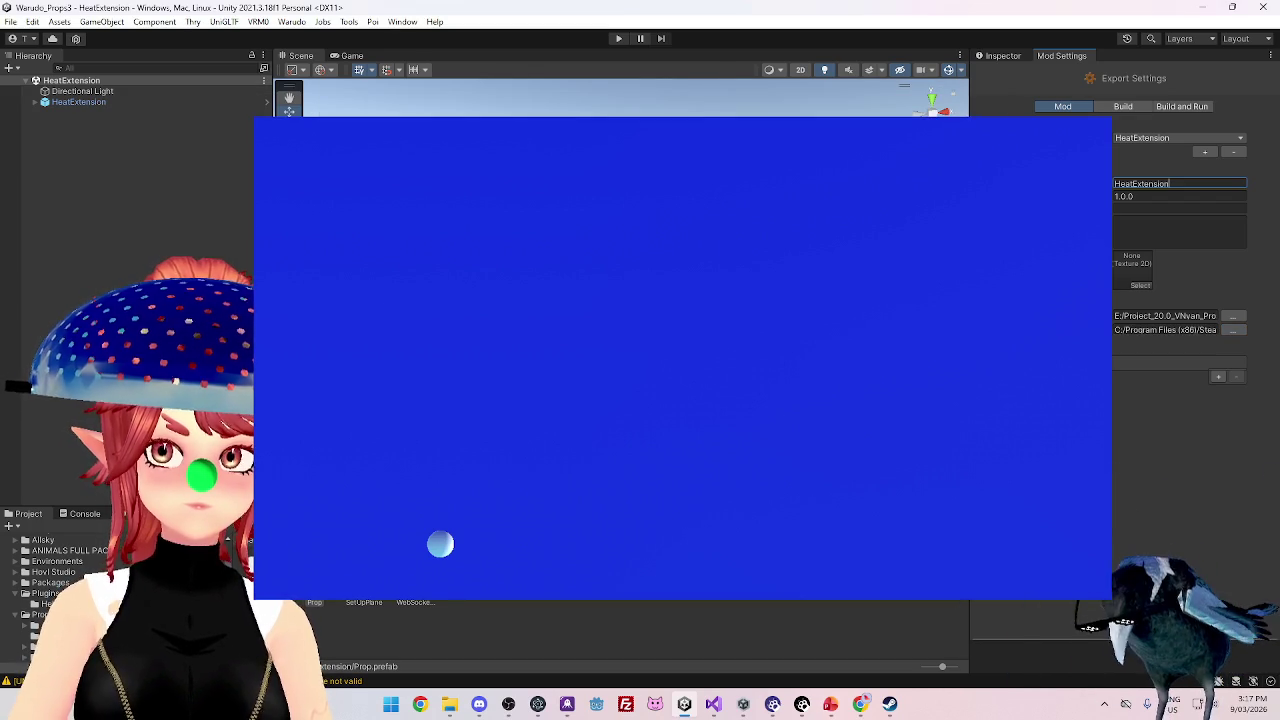
{"action": "left_click", "coordinate": [292, 21]}
{"action": "left_click", "coordinate": [340, 57]}
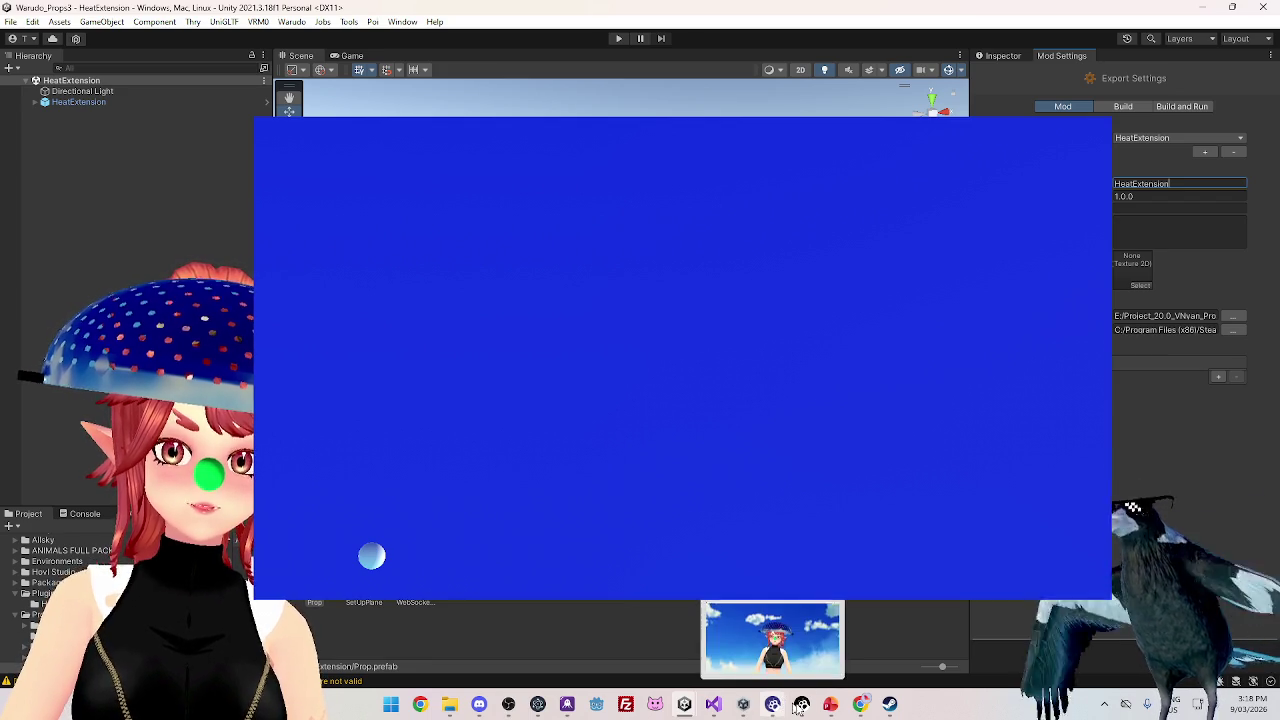
- Switch to Warudo to check the rebuilt HeatExtension prop
{"action": "left_click", "coordinate": [772, 704]}
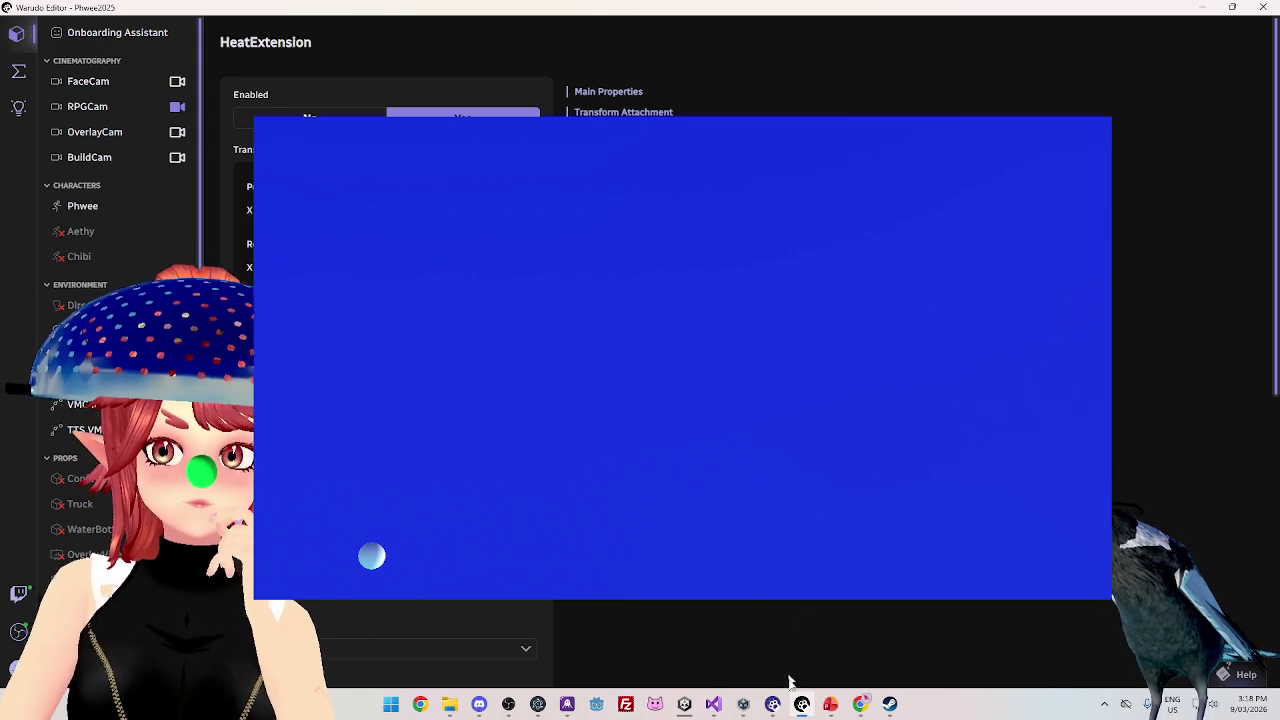
- Bring the Chrome window with the Twitch stream in front of Warudo
{"action": "left_click", "coordinate": [860, 705]}
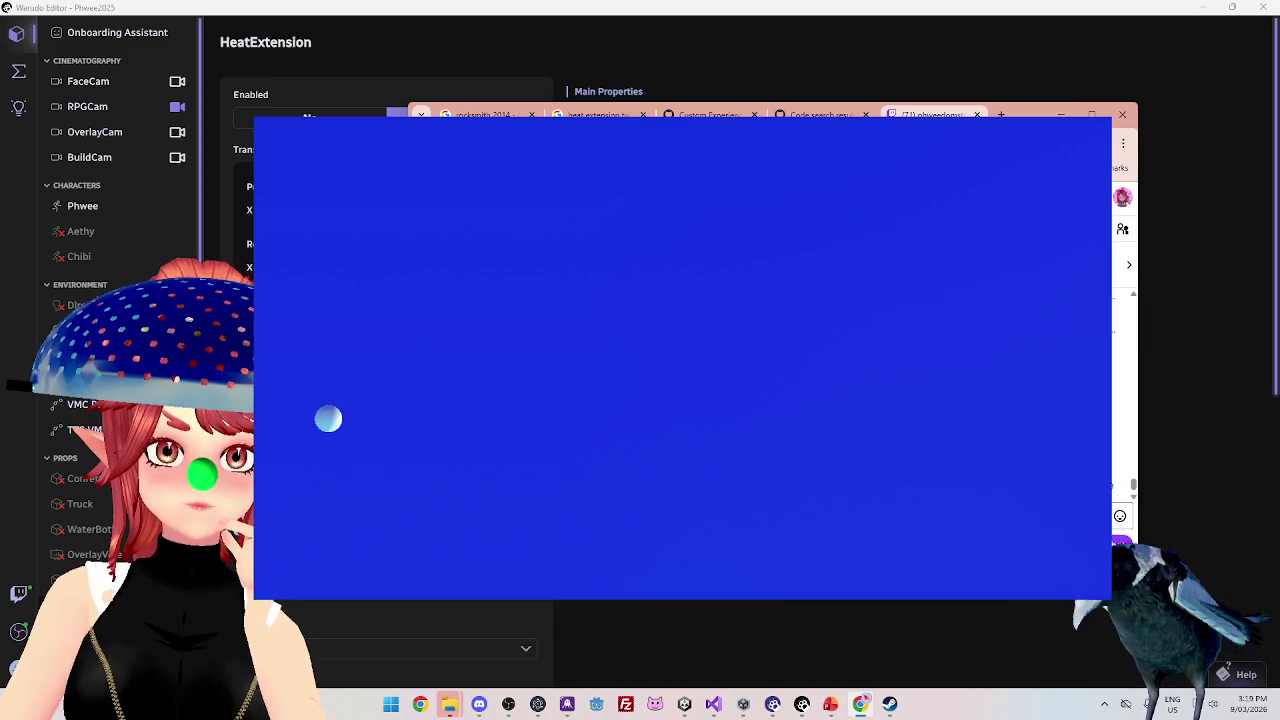
- Toggle the Twitch stream's full screen and chat, then move through Unity to Visual Studio
{"action": "key", "text": "f"}
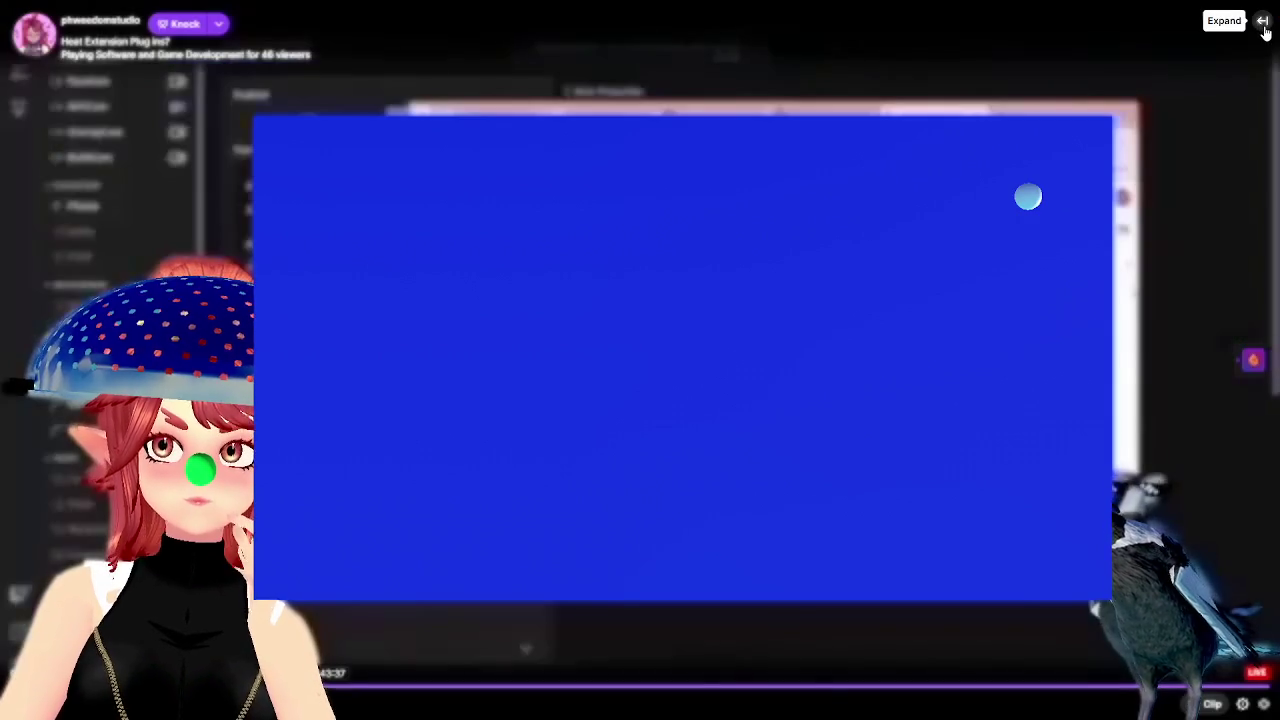
{"action": "left_click", "coordinate": [1222, 80]}
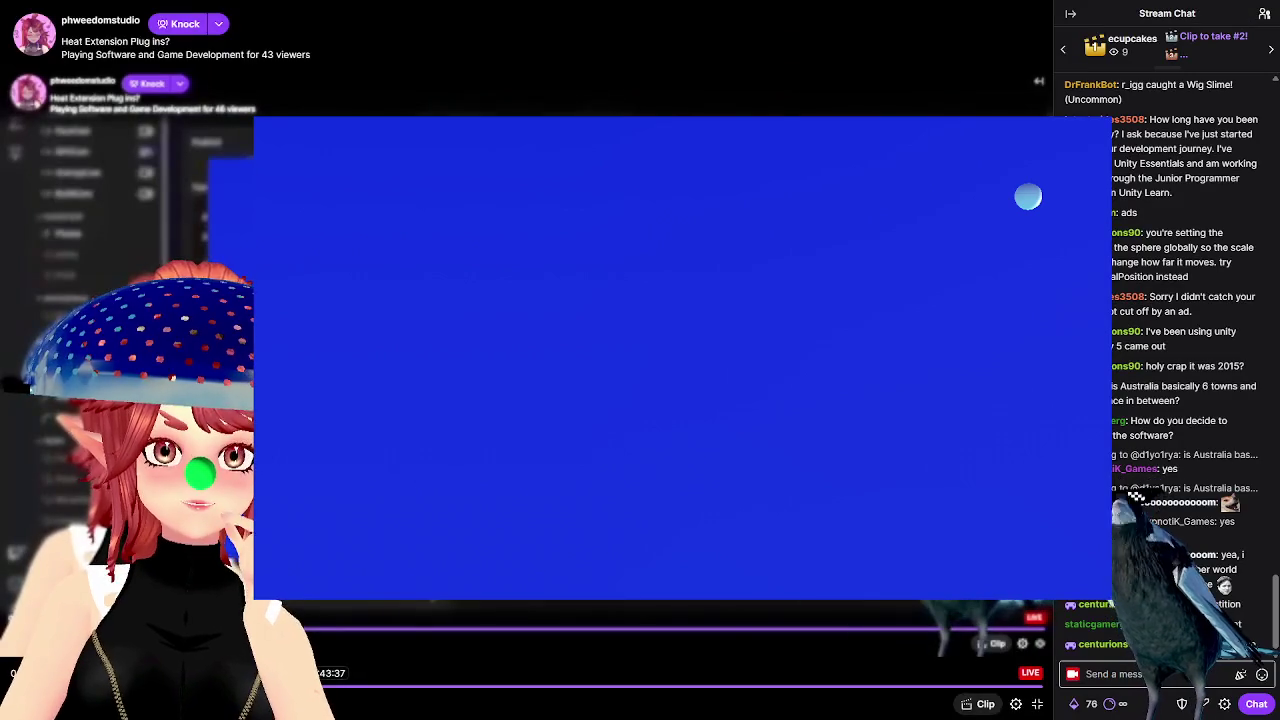
{"action": "left_click", "coordinate": [1030, 704]}
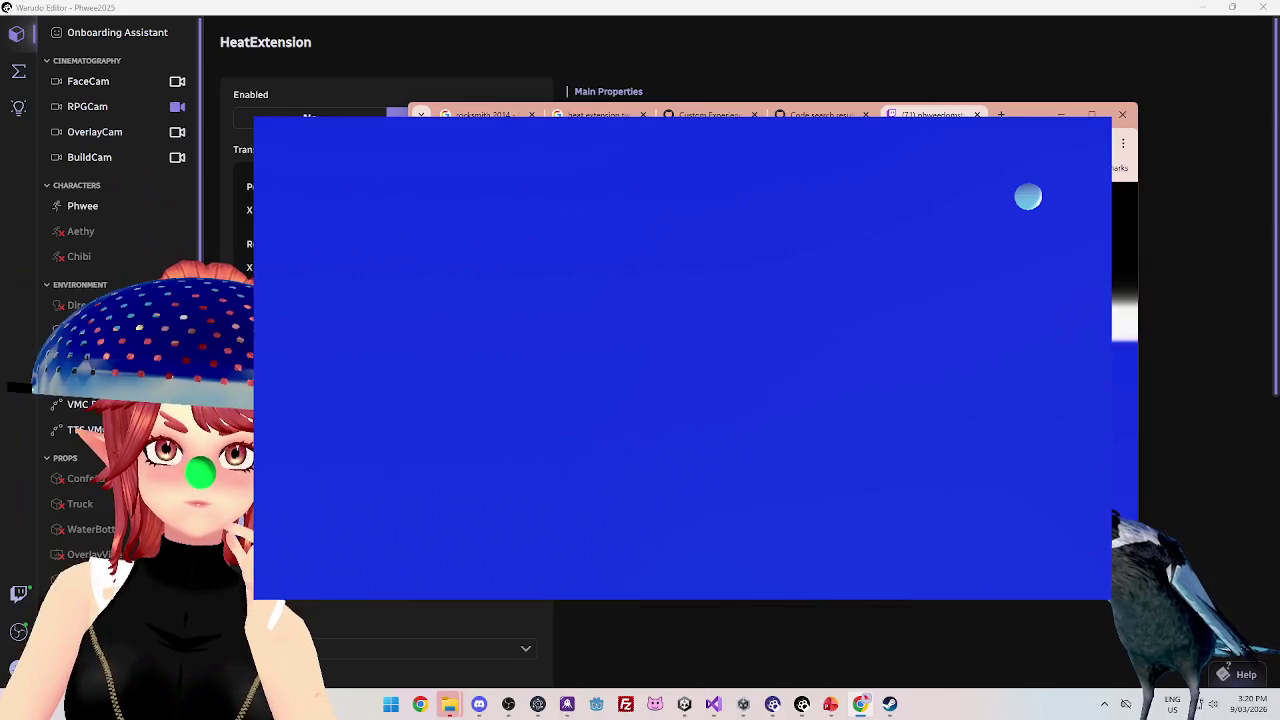
{"action": "mouse_move", "coordinate": [731, 703]}
{"action": "left_click", "coordinate": [685, 704]}
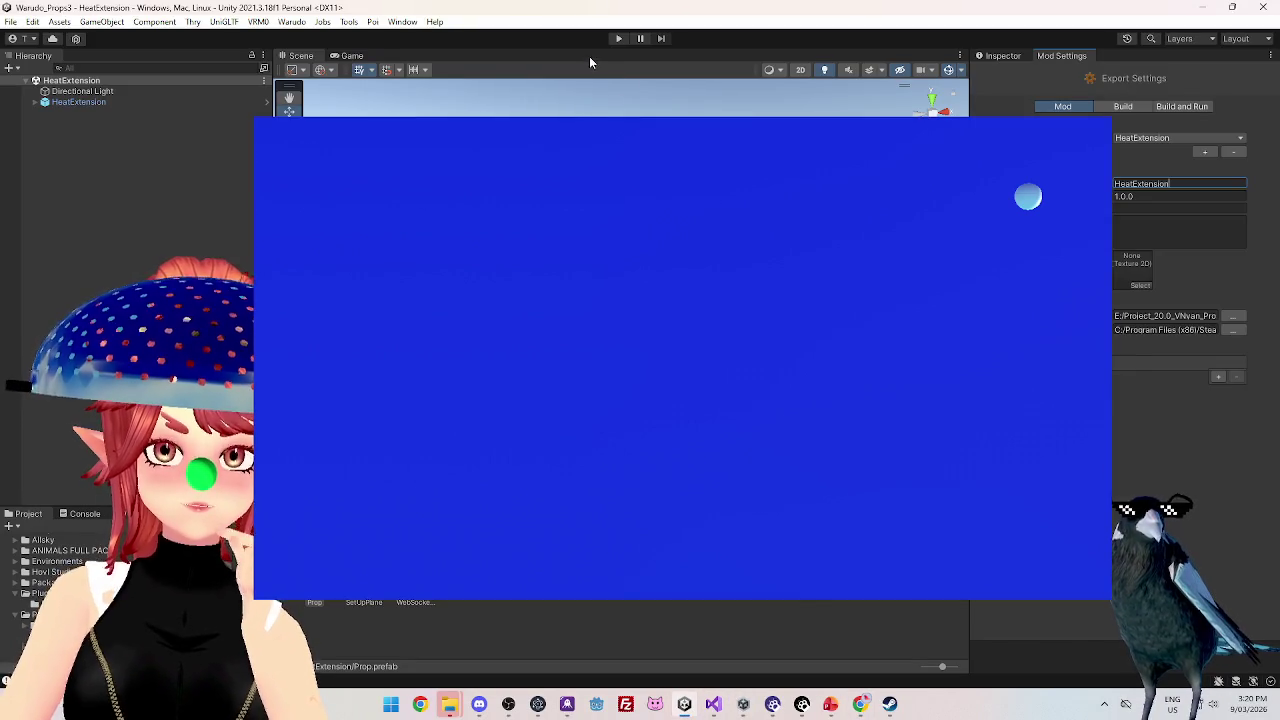
{"action": "left_click", "coordinate": [713, 704]}
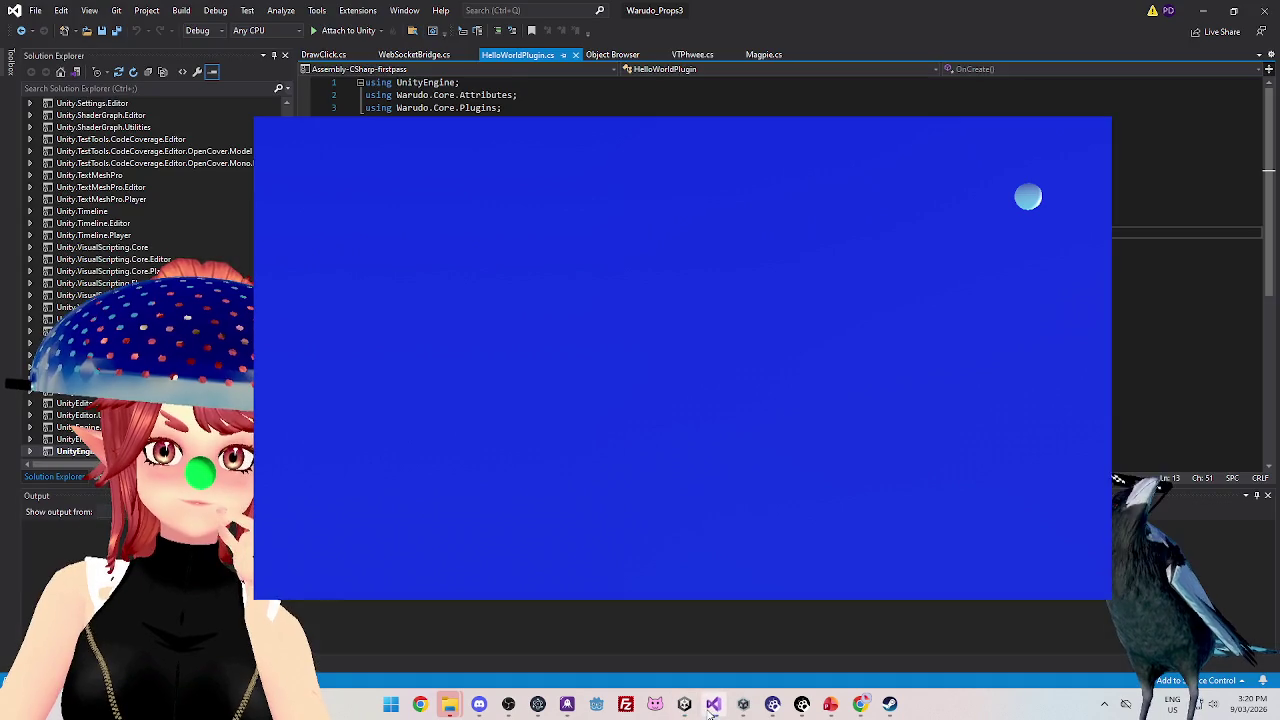
- Open DrawClick.cs and type '()pos' into line 49 of the ClickScreen method
{"action": "left_click", "coordinate": [323, 54]}
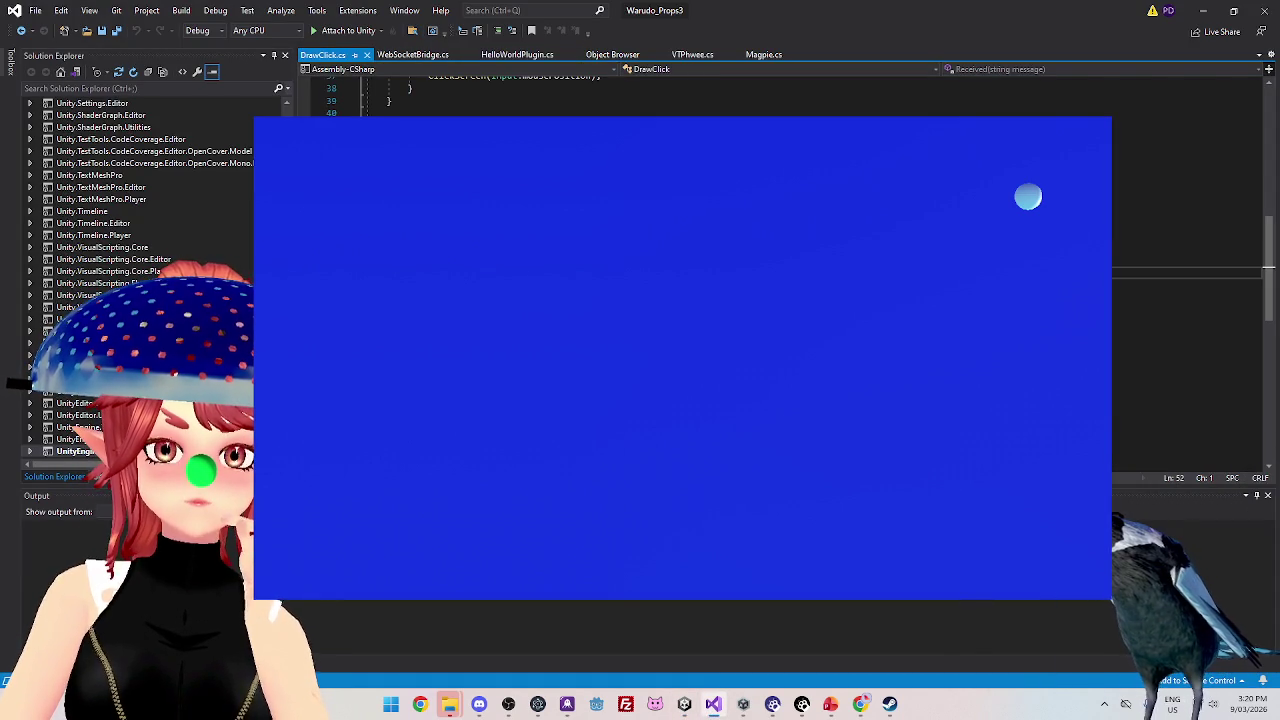
{"action": "left_click", "coordinate": [670, 220]}
{"action": "type", "text": "()"}
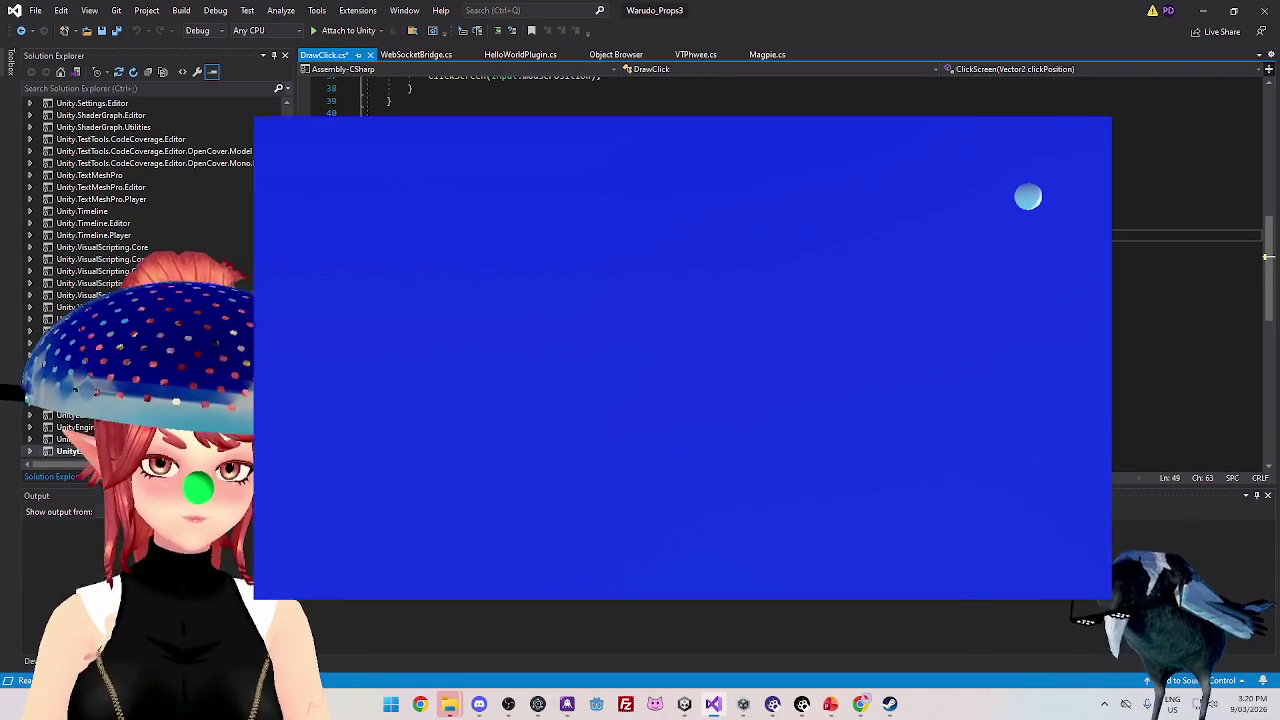
{"action": "type", "text": "pos"}
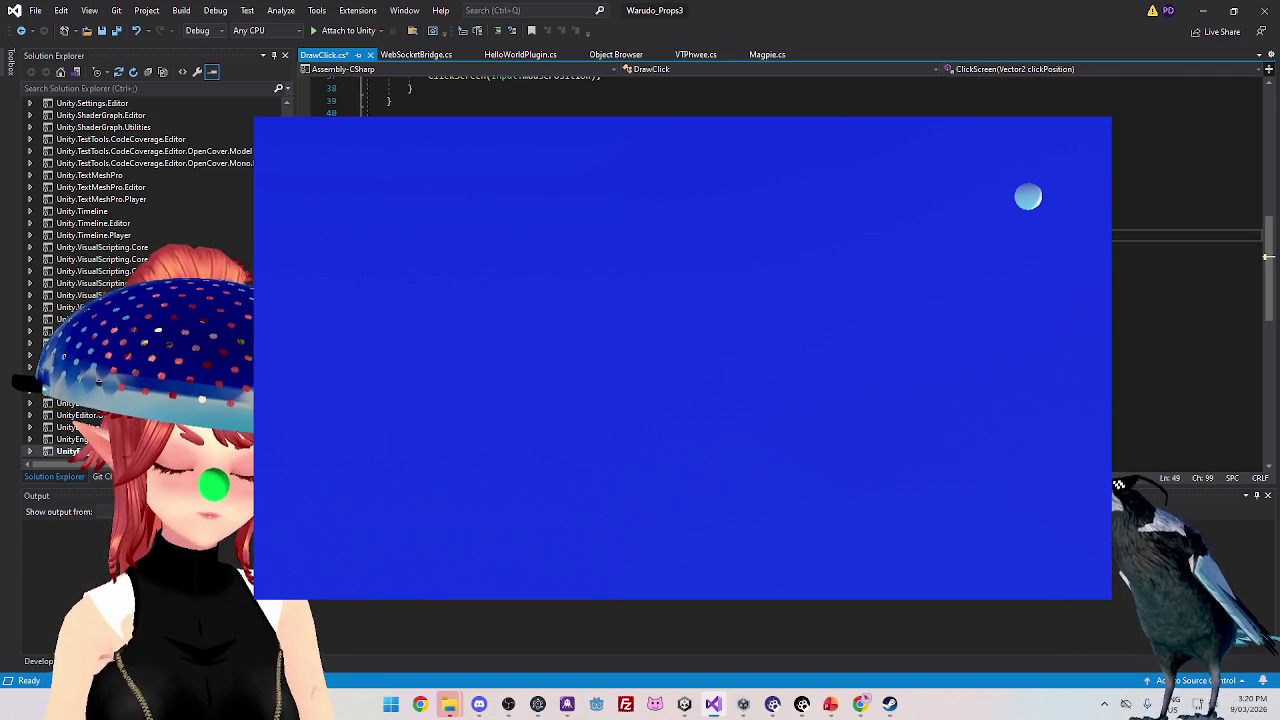
{"action": "key", "text": "Return"}
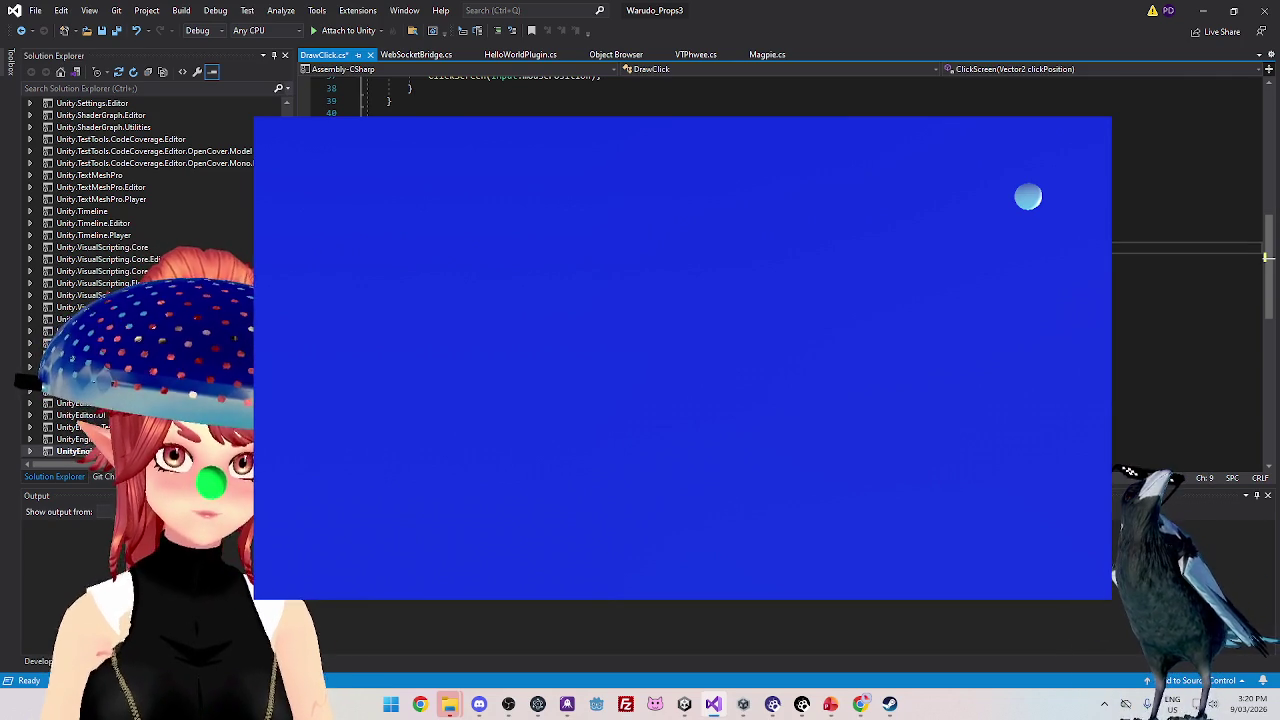
{"action": "left_click", "coordinate": [576, 234]}
{"action": "key", "text": "Down"}
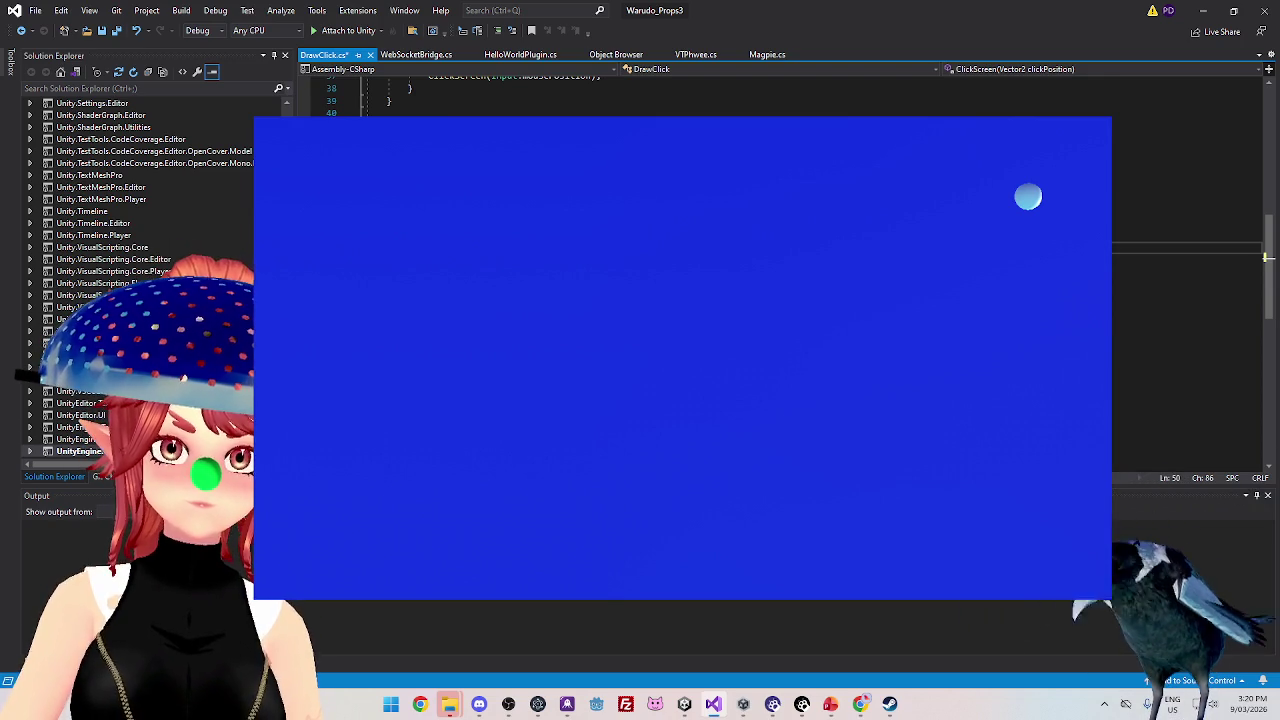
- Paste the copied position code below line 49, tidy the lines, and return to Unity
{"action": "left_click", "coordinate": [921, 235]}
{"action": "key", "text": "Return"}
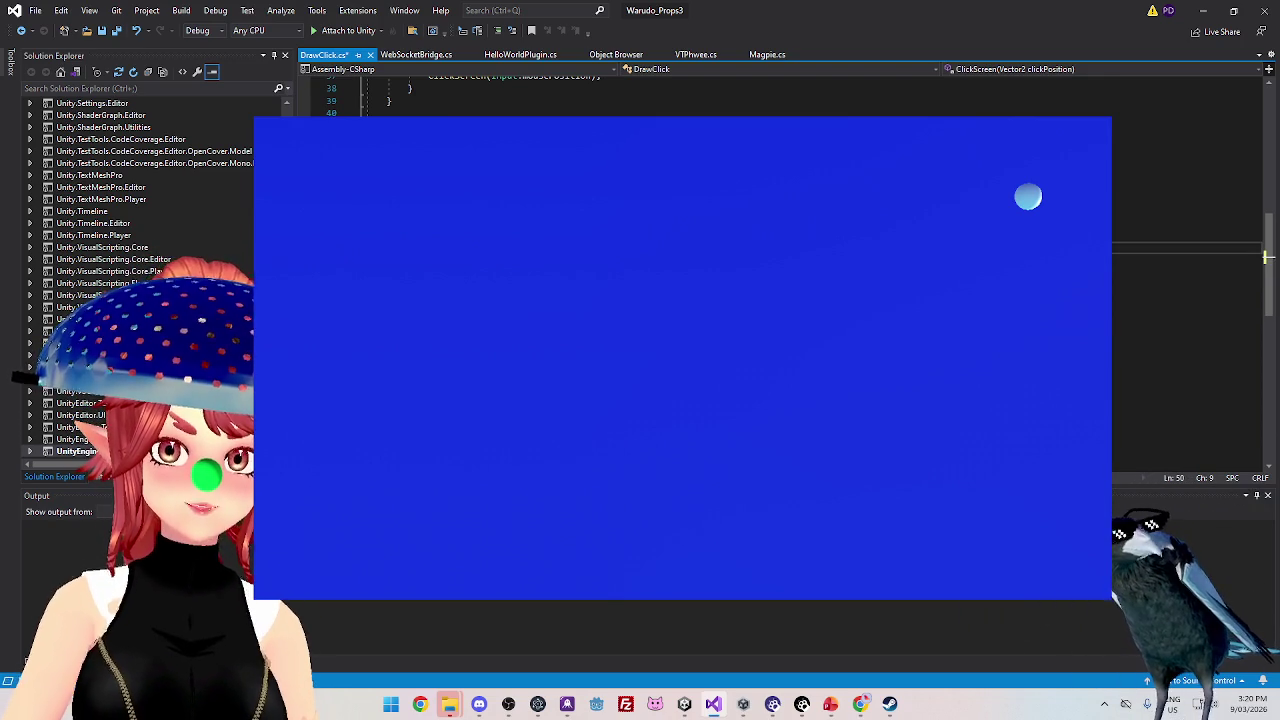
{"action": "key", "text": "ctrl+v"}
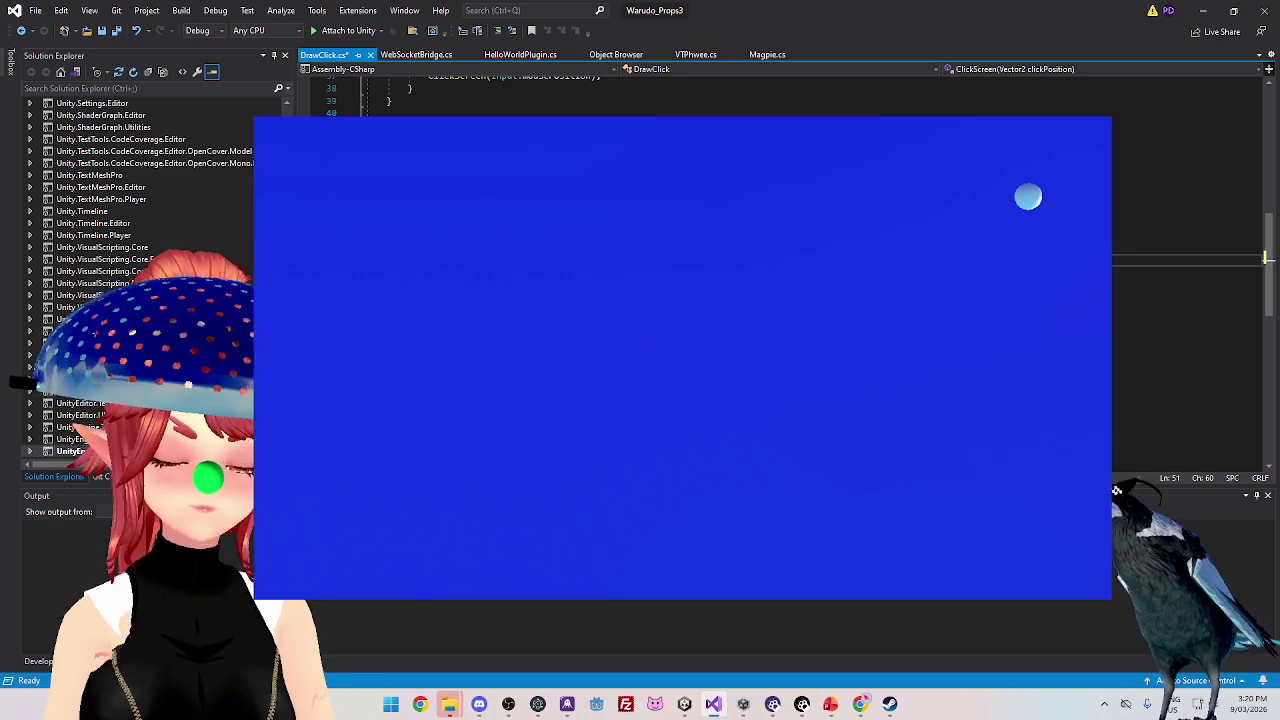
{"action": "key", "text": "Up"}
{"action": "key", "text": "Up"}
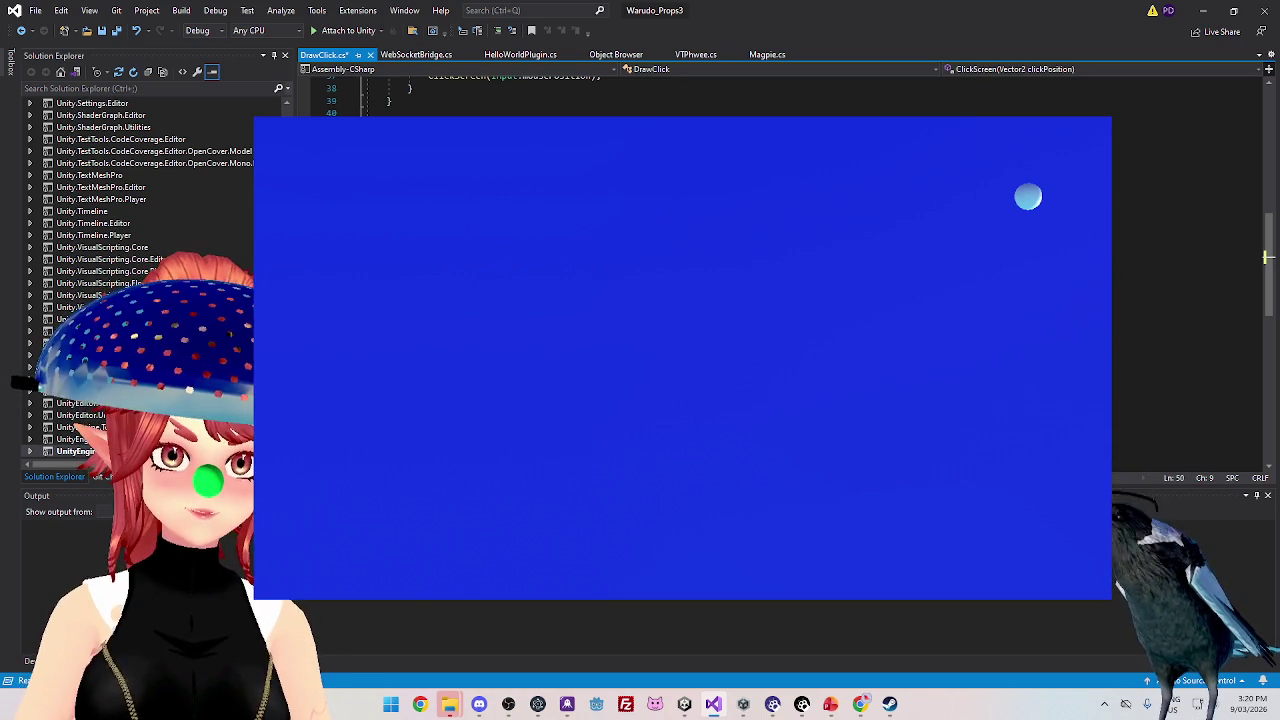
{"action": "key", "text": "Right"}
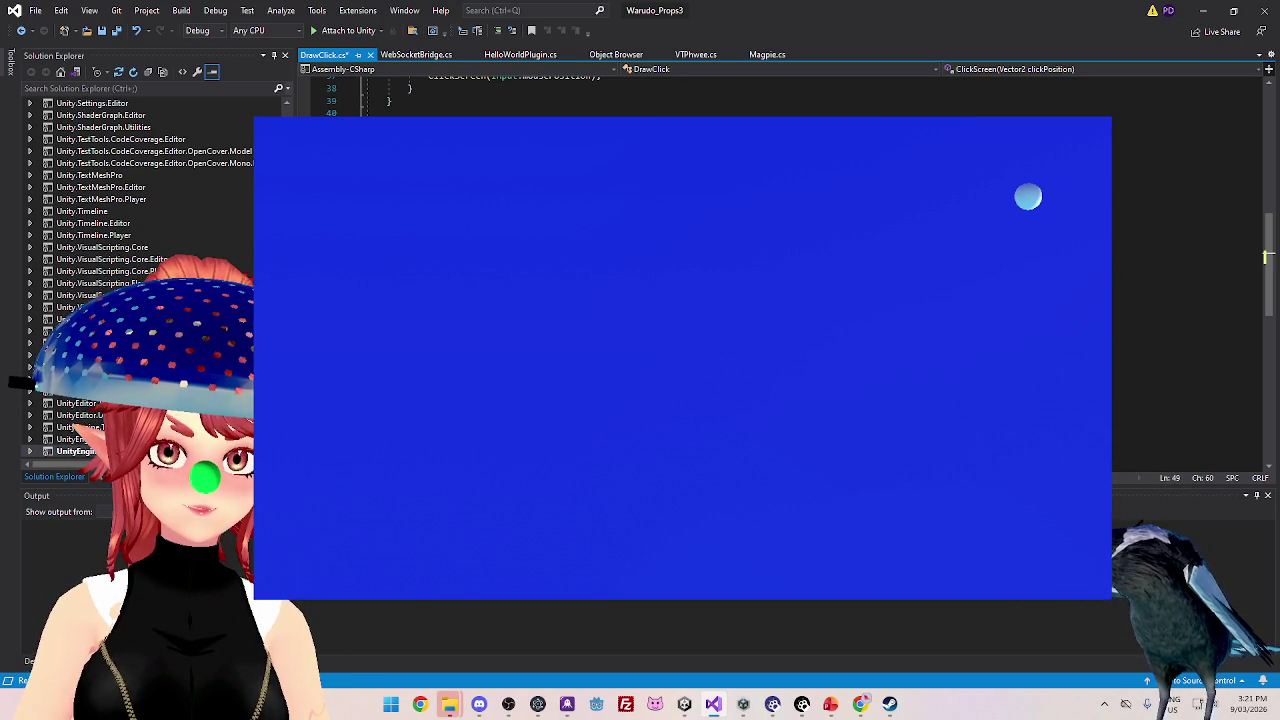
{"action": "key", "text": "Down"}
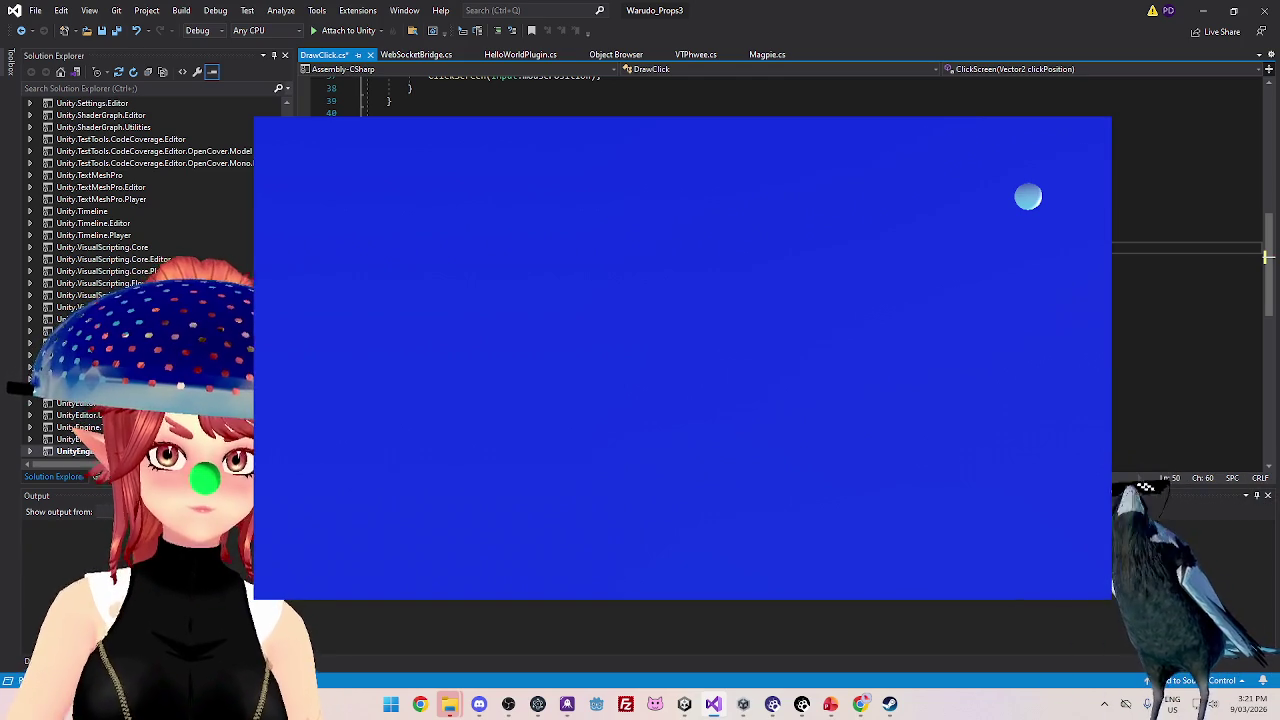
{"action": "key", "text": "Up"}
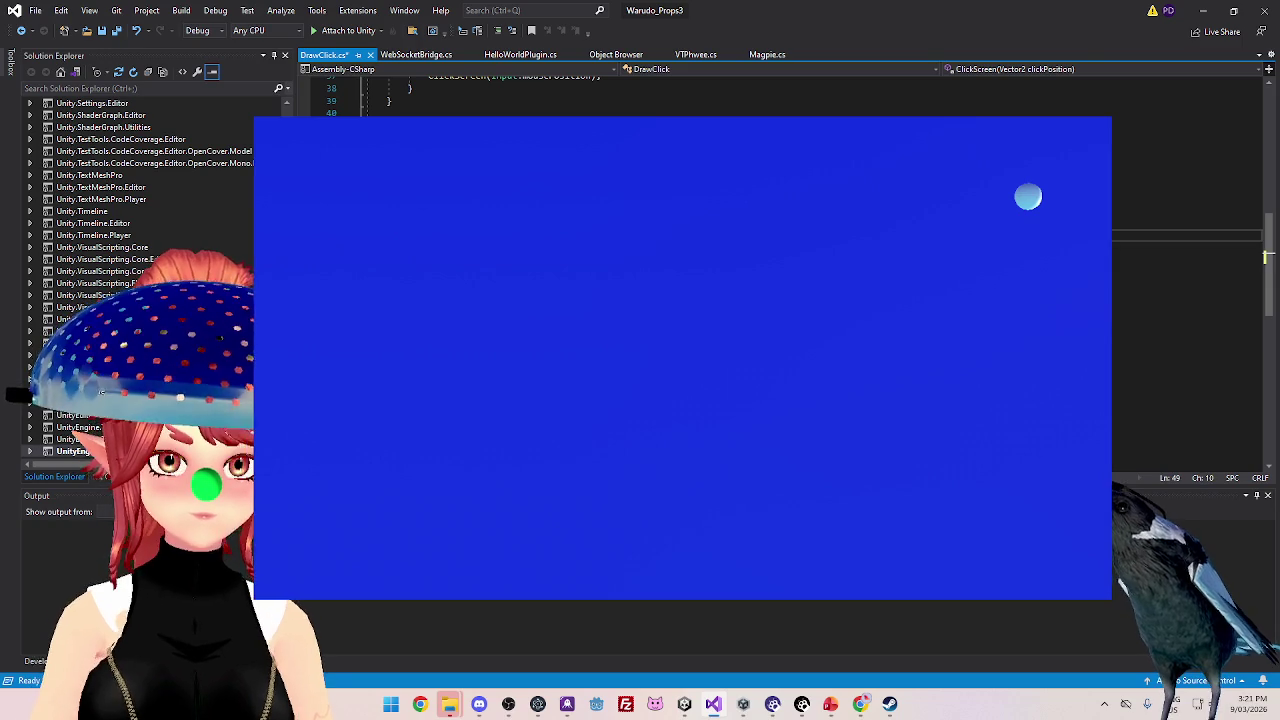
{"action": "key", "text": "BackSpace"}
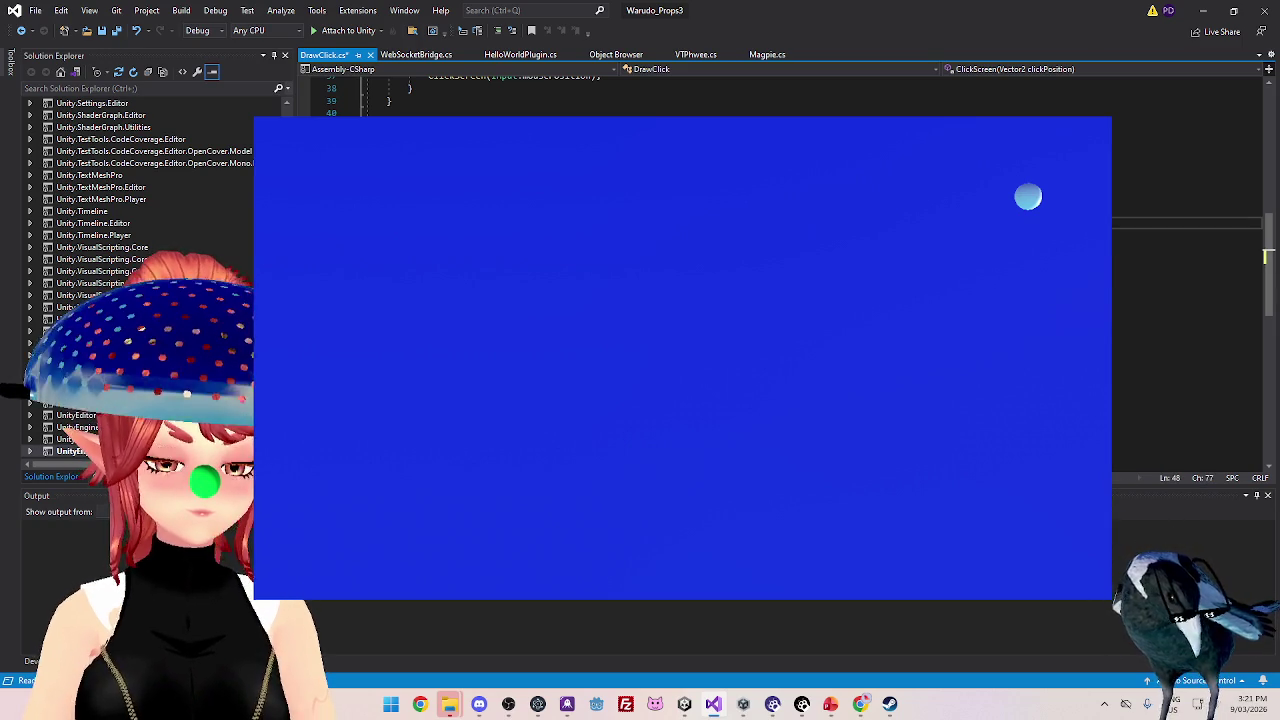
{"action": "left_click", "coordinate": [684, 704]}
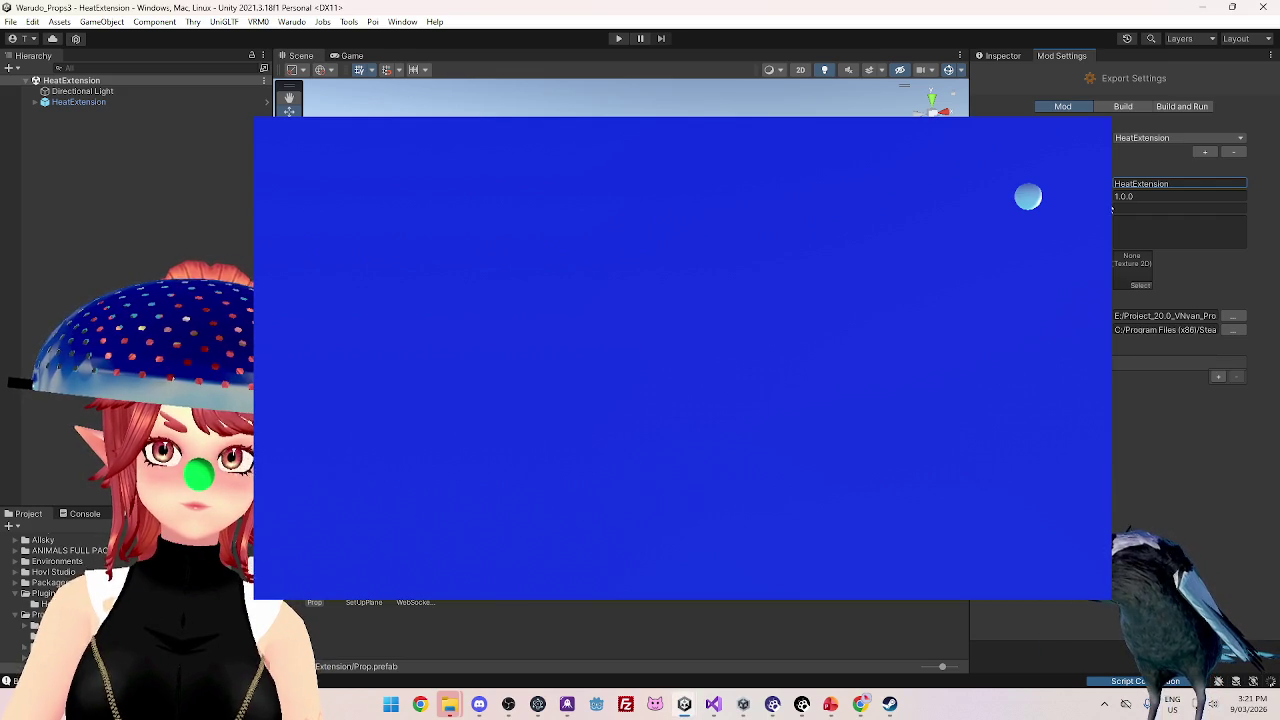
- Name the mod profile HeatExtension and set its asset and Program Files (x86) export directories
{"action": "left_click", "coordinate": [1205, 151]}
{"action": "left_click", "coordinate": [1130, 185]}
{"action": "type", "text": "HeatW"}
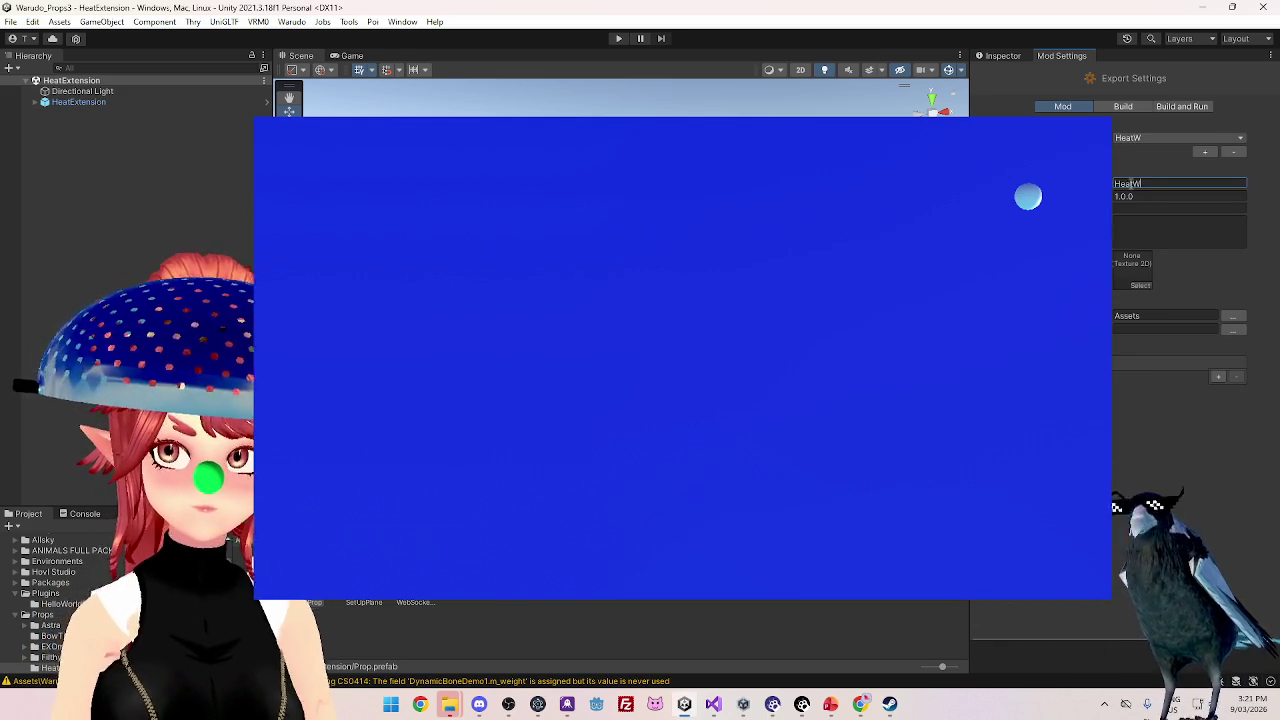
{"action": "key", "text": "BackSpace"}
{"action": "type", "text": "Extension"}
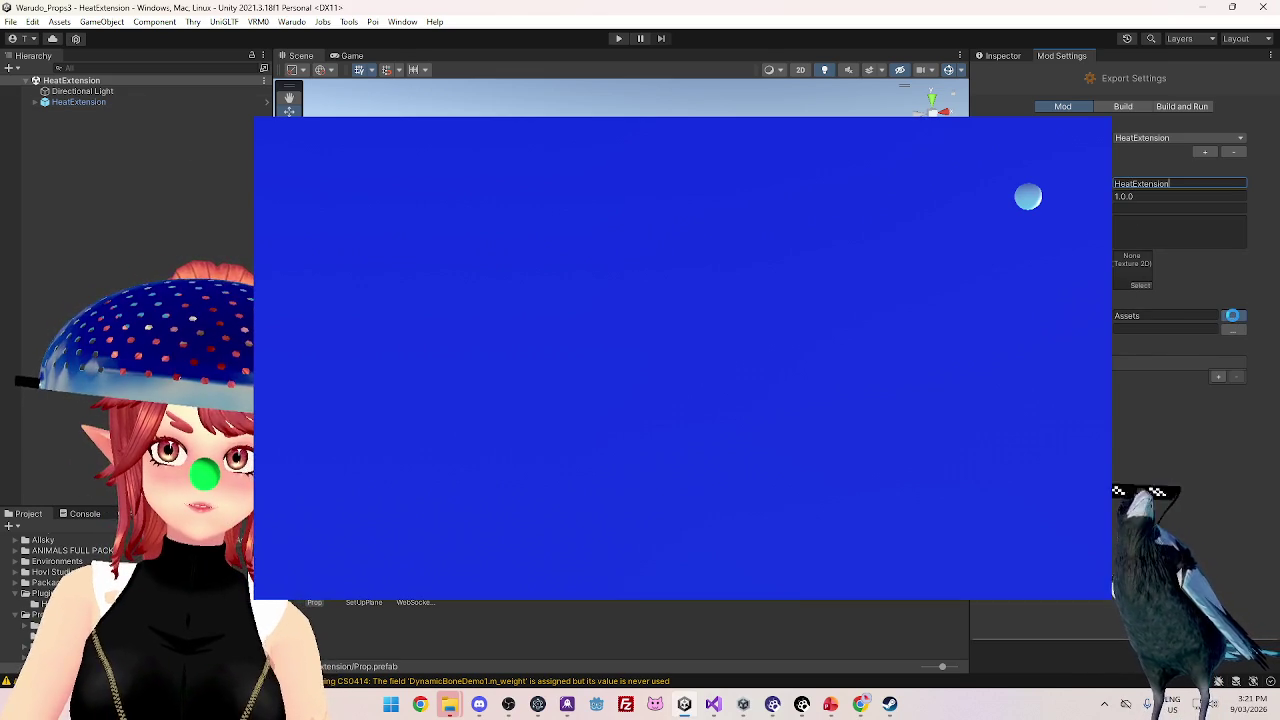
{"action": "left_click", "coordinate": [1233, 315]}
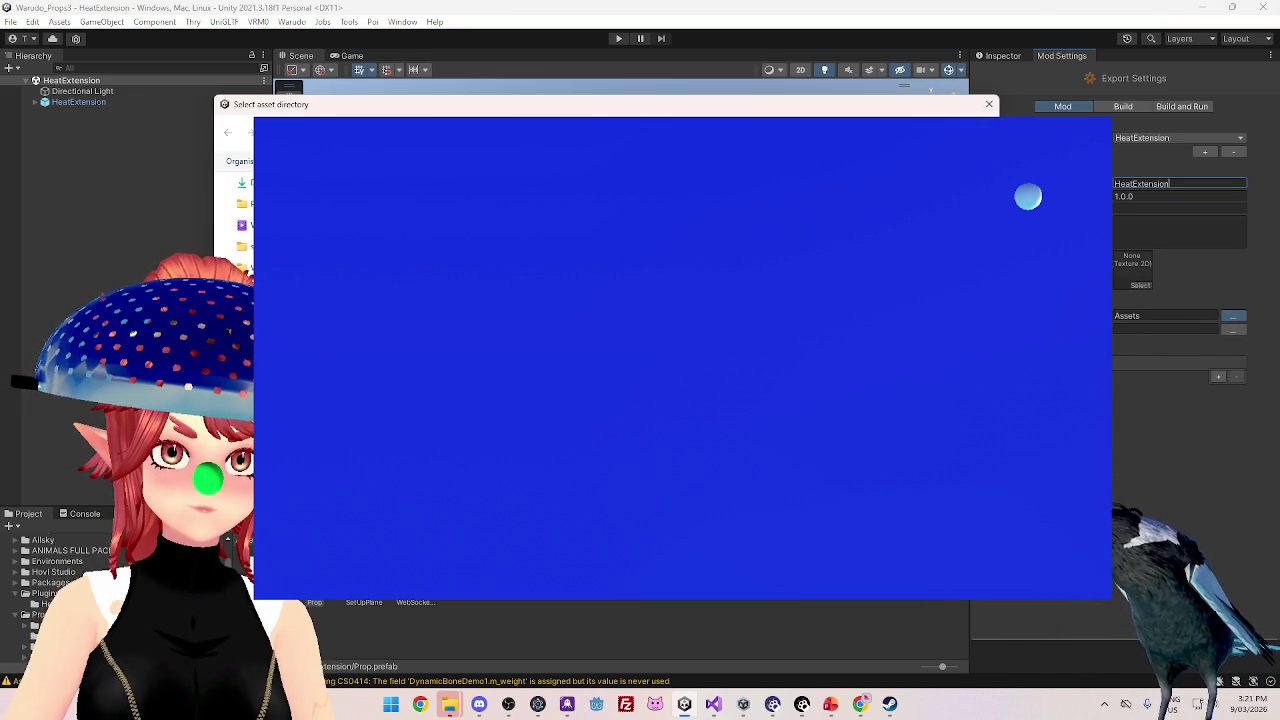
{"action": "key", "text": "Return"}
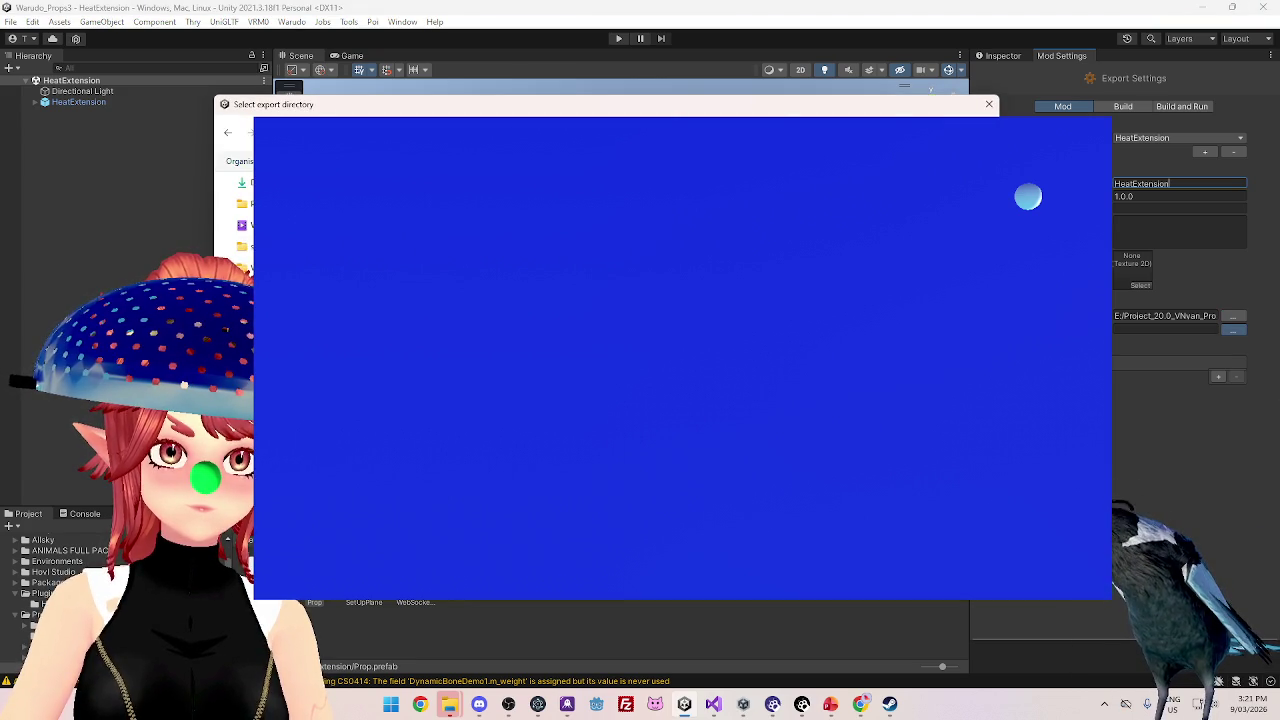
{"action": "key", "text": "Return"}
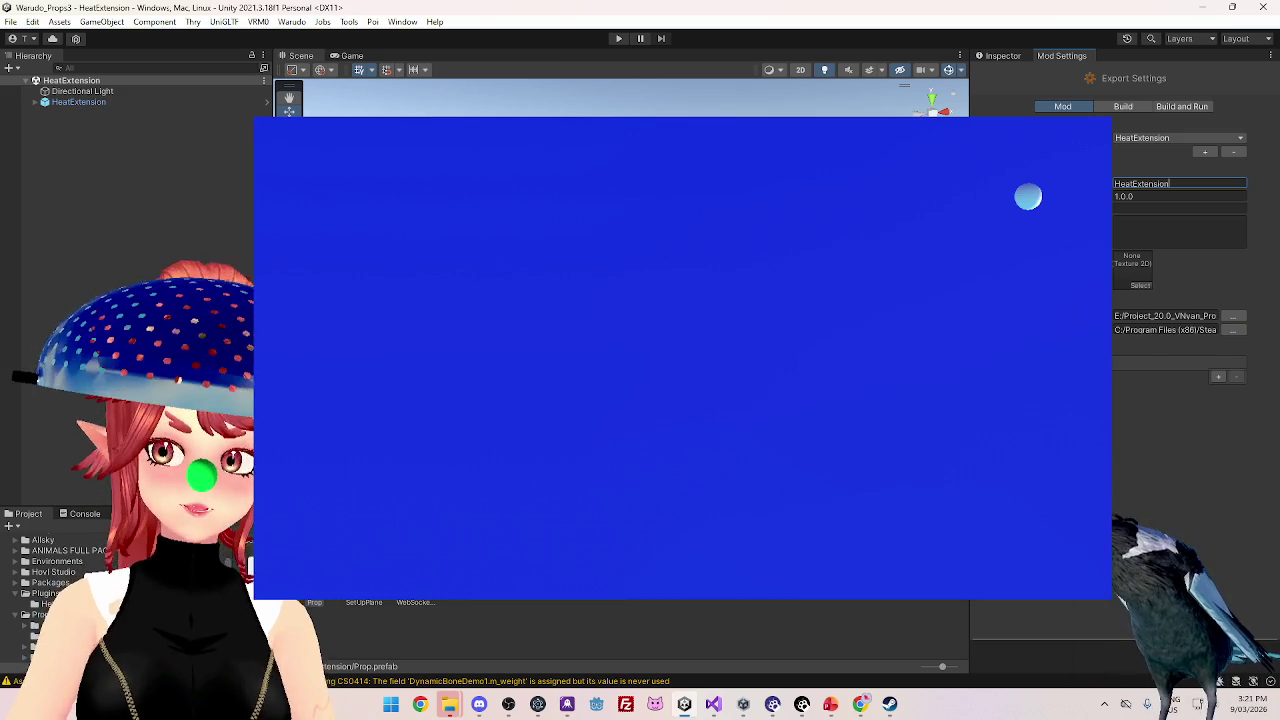
{"action": "left_click", "coordinate": [292, 21]}
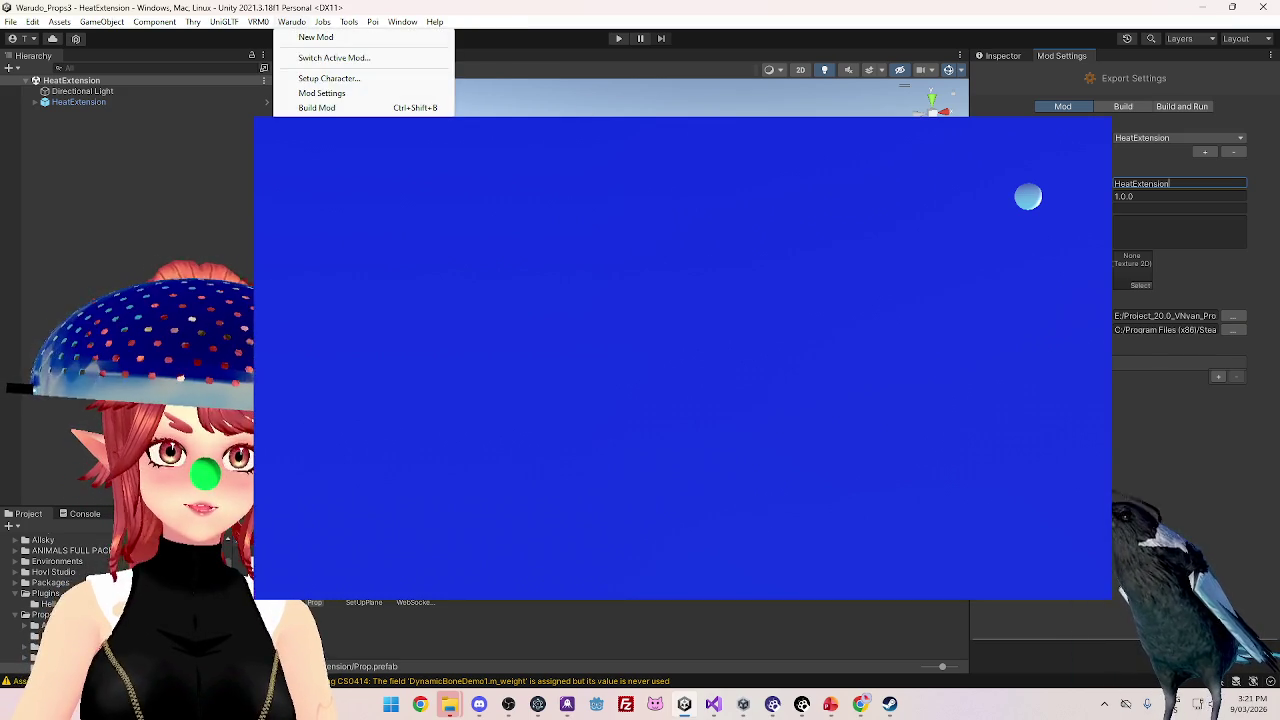
- Run Build Mod for HeatExtension and, once it finishes, bring Chrome forward
{"action": "left_click", "coordinate": [327, 108]}
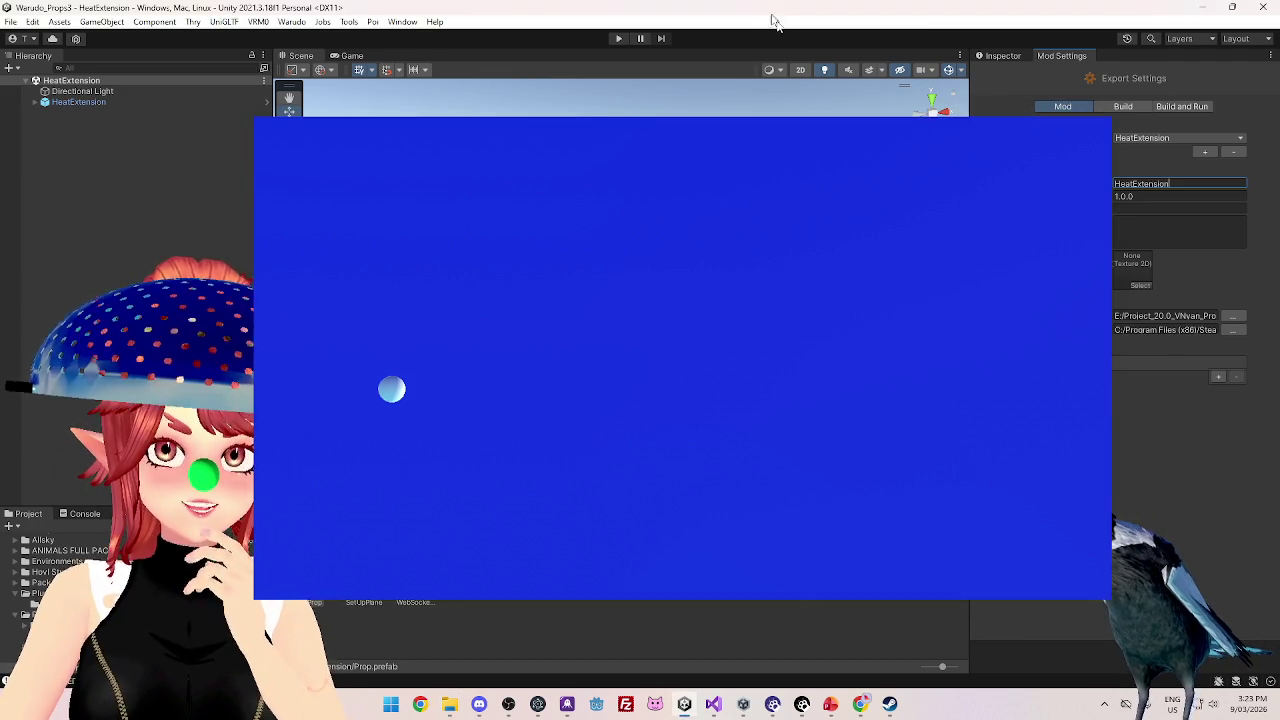
{"action": "left_click", "coordinate": [860, 704]}
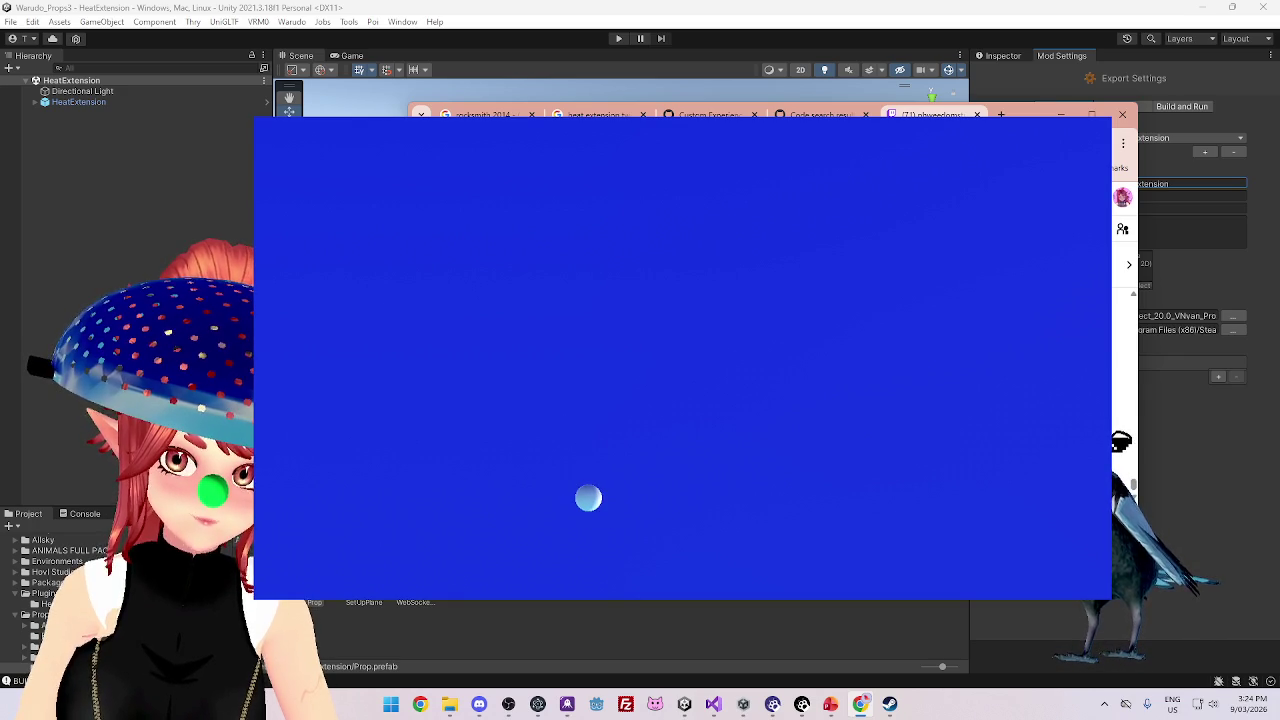
- Switch back to Visual Studio showing DrawClick.cs at the ClickScreen method
{"action": "left_click", "coordinate": [713, 704]}
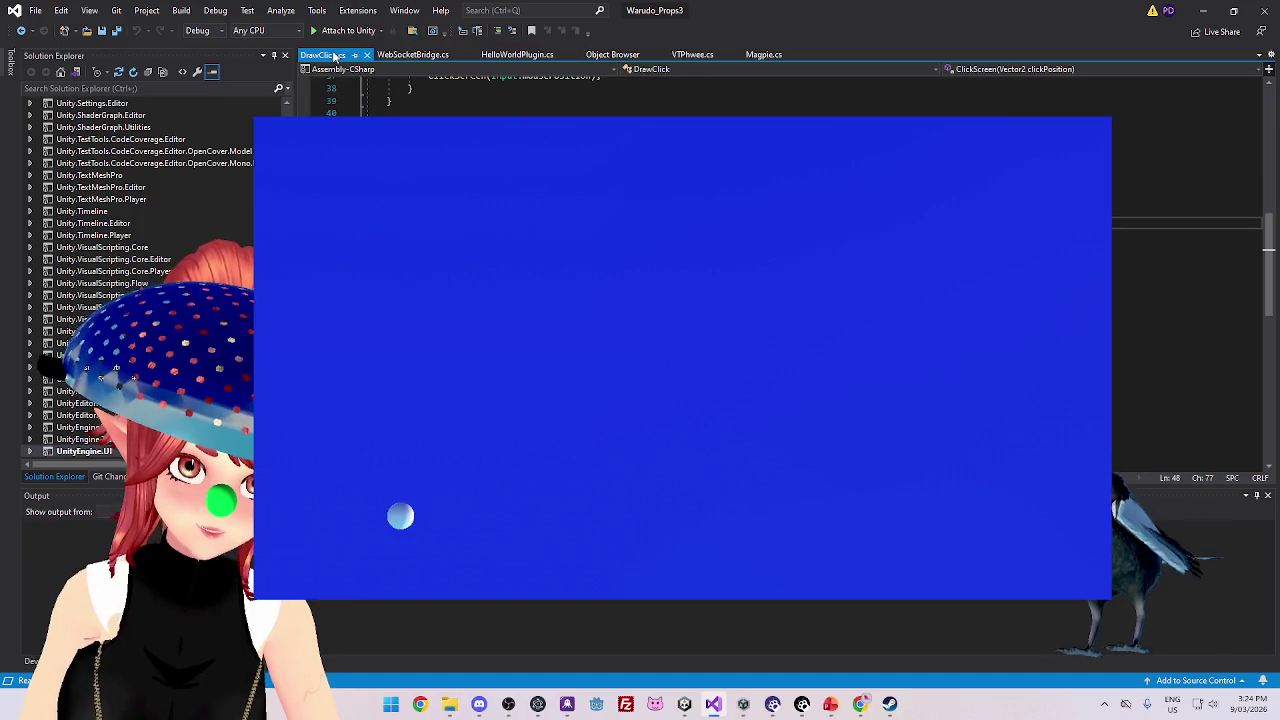
- Add a semicolon to line 50 of the ClickScreen code in DrawClick.cs
{"action": "left_click", "coordinate": [750, 248]}
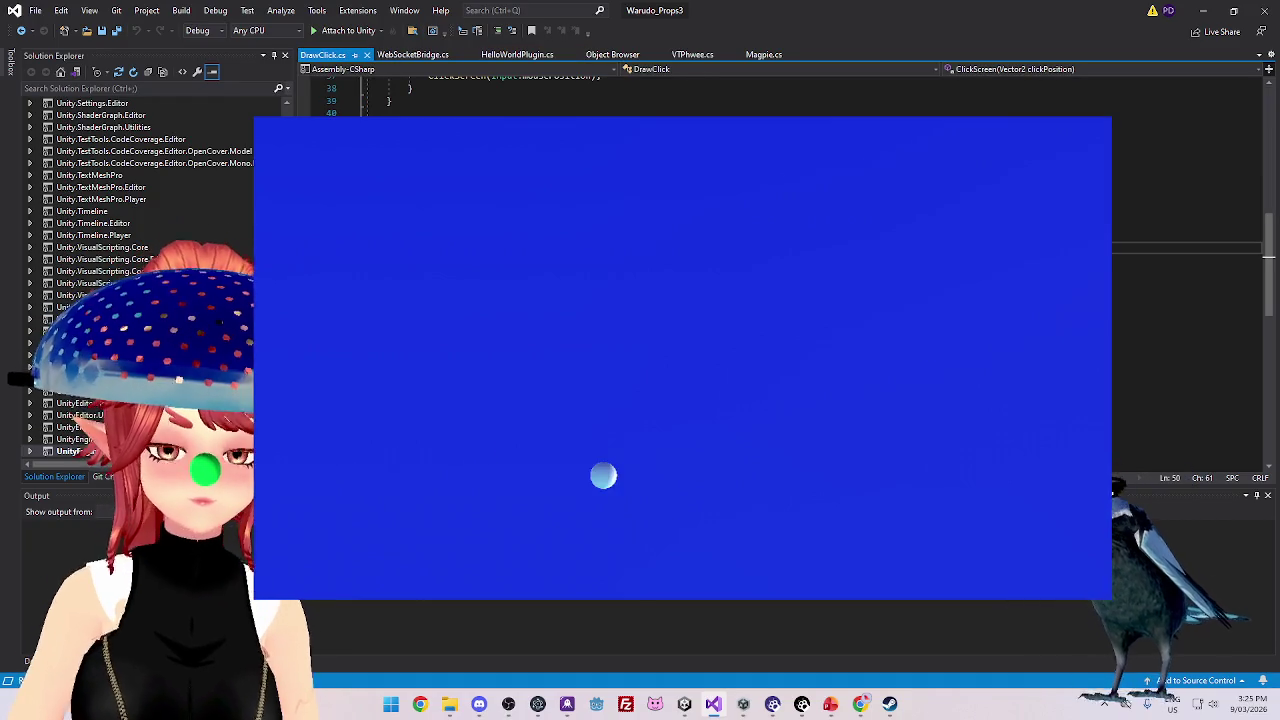
{"action": "type", "text": ";"}
{"action": "key", "text": "End"}
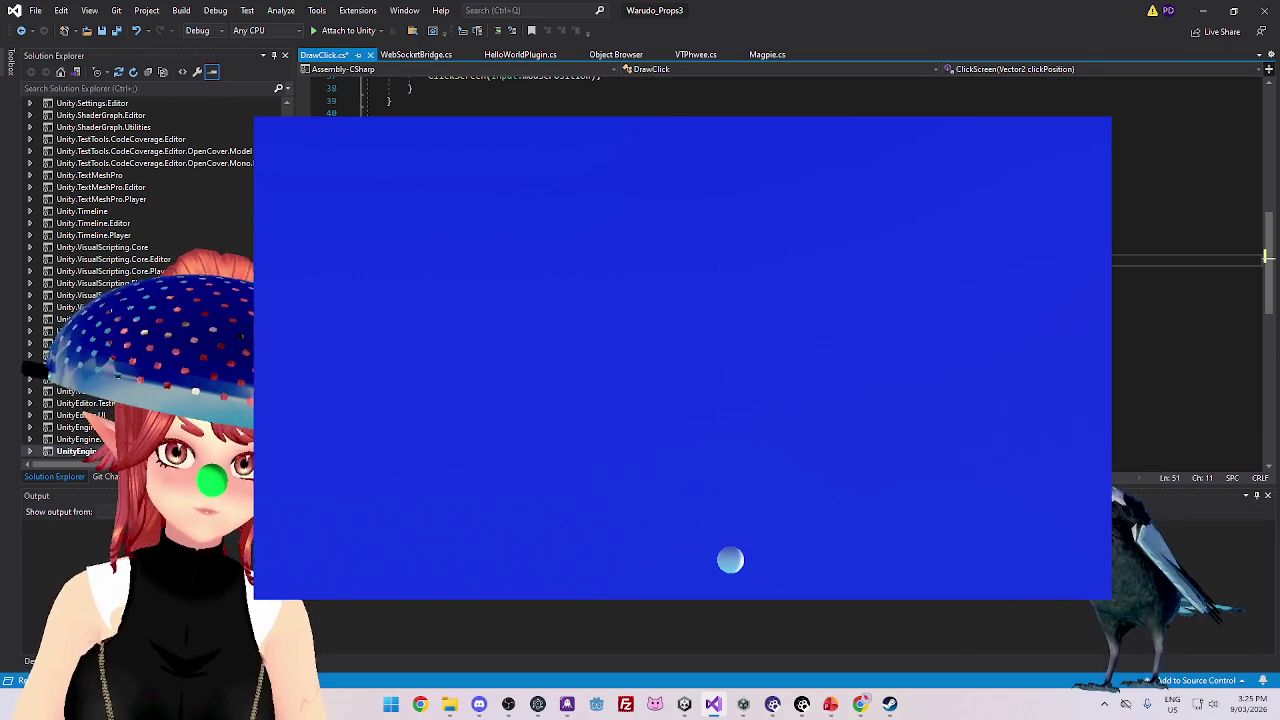
- Type an 'off screen' remark at the end of line 49, then delete it again
{"action": "left_click", "coordinate": [910, 235]}
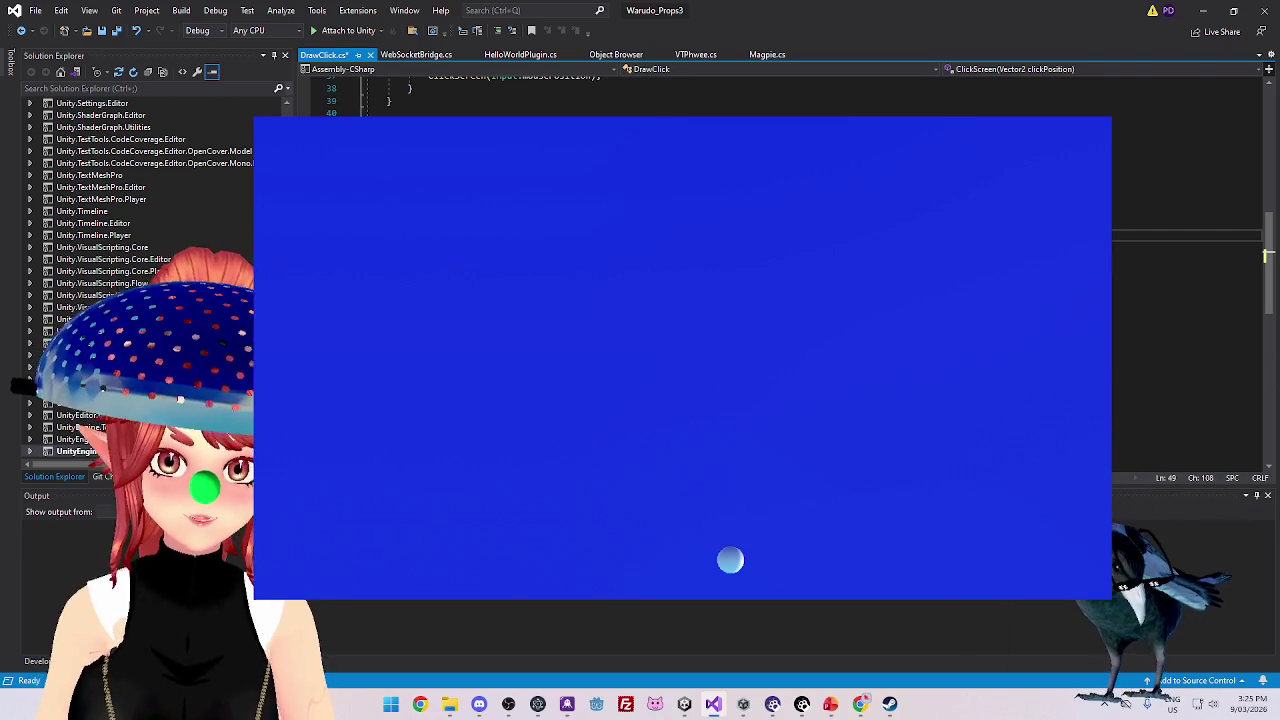
{"action": "key", "text": "End"}
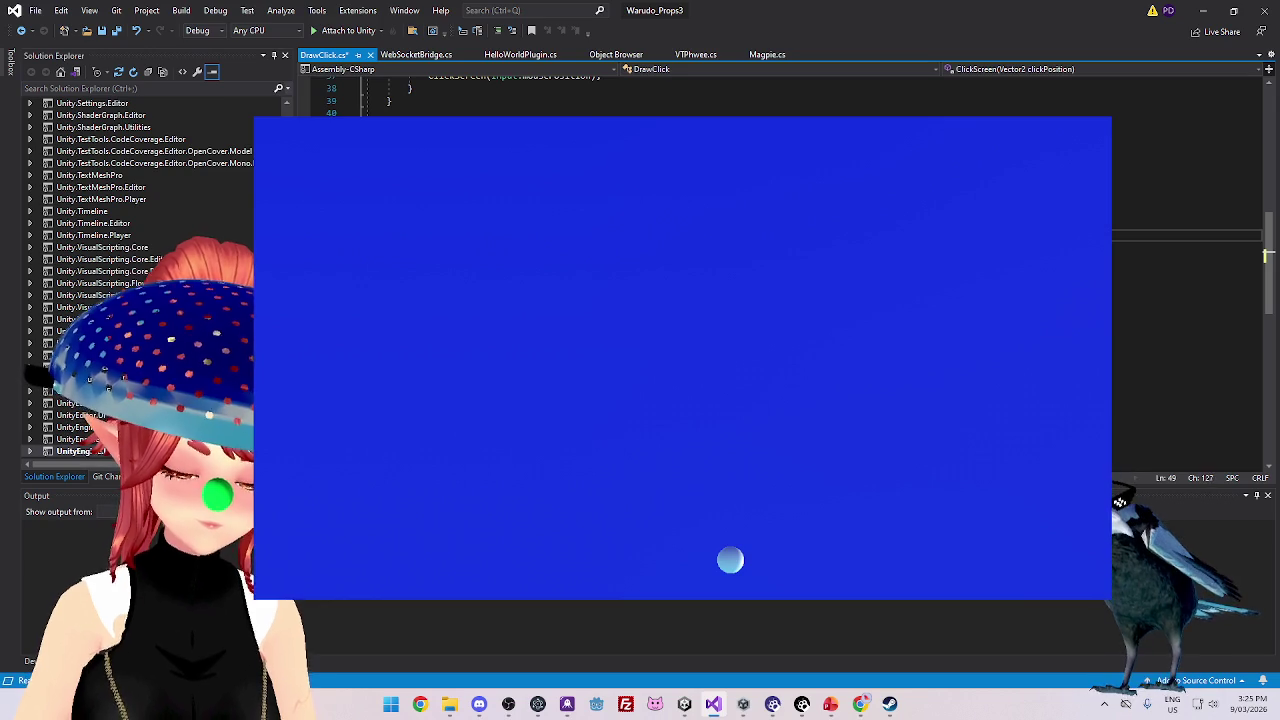
{"action": "type", "text": "off screen"}
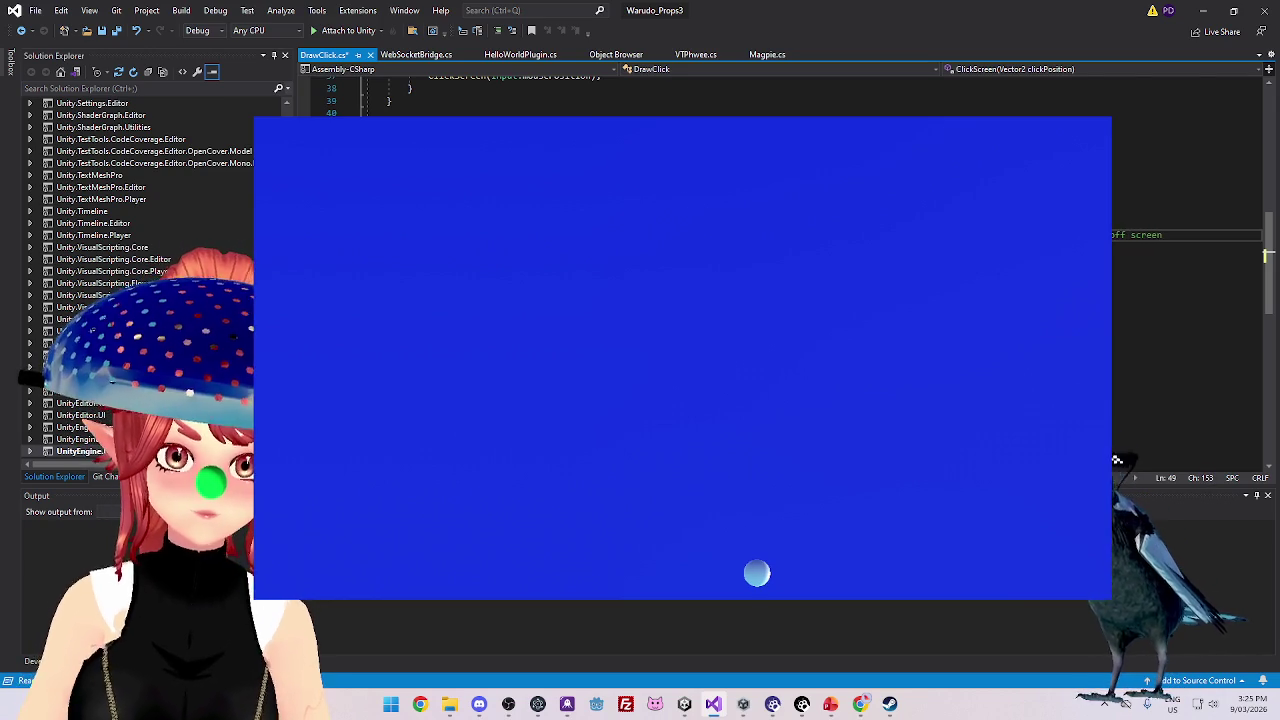
{"action": "left_click", "coordinate": [948, 235]}
{"action": "key", "text": "ctrl+shift+Left"}
{"action": "key", "text": "ctrl+shift+Left"}
{"action": "key", "text": "ctrl+shift+Left"}
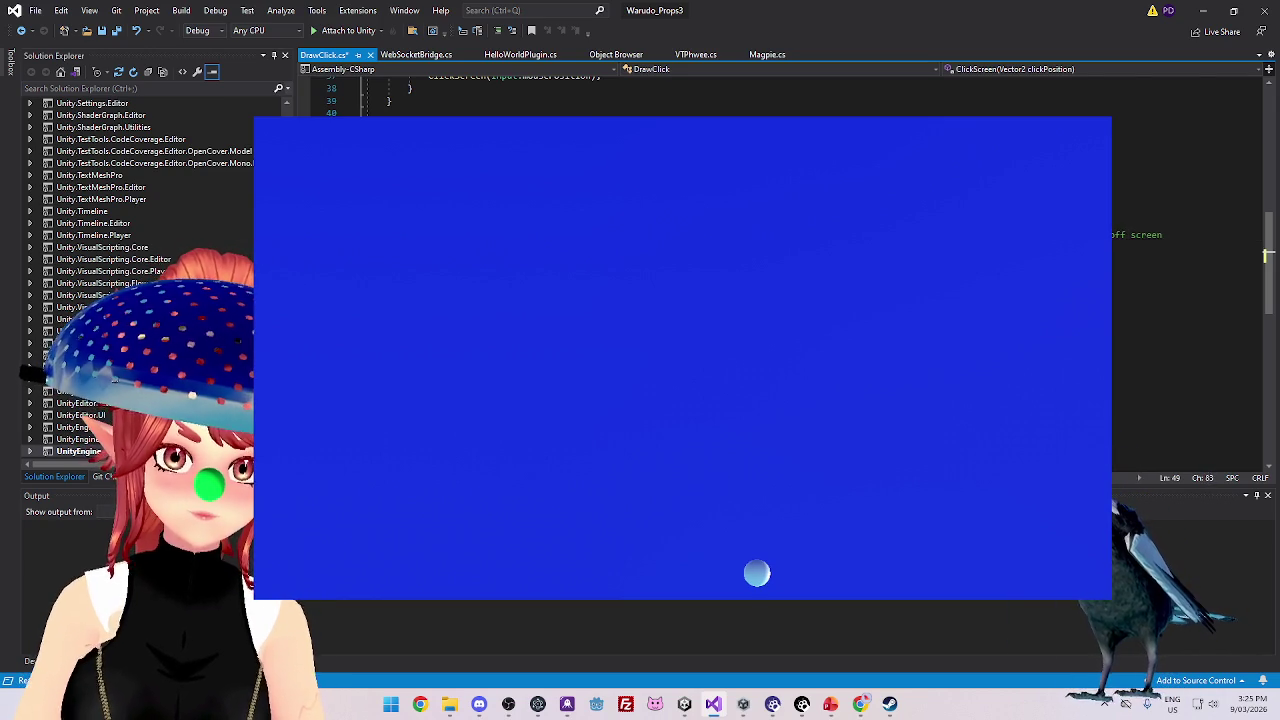
{"action": "key", "text": "ctrl+shift+Left"}
{"action": "key", "text": "Delete"}
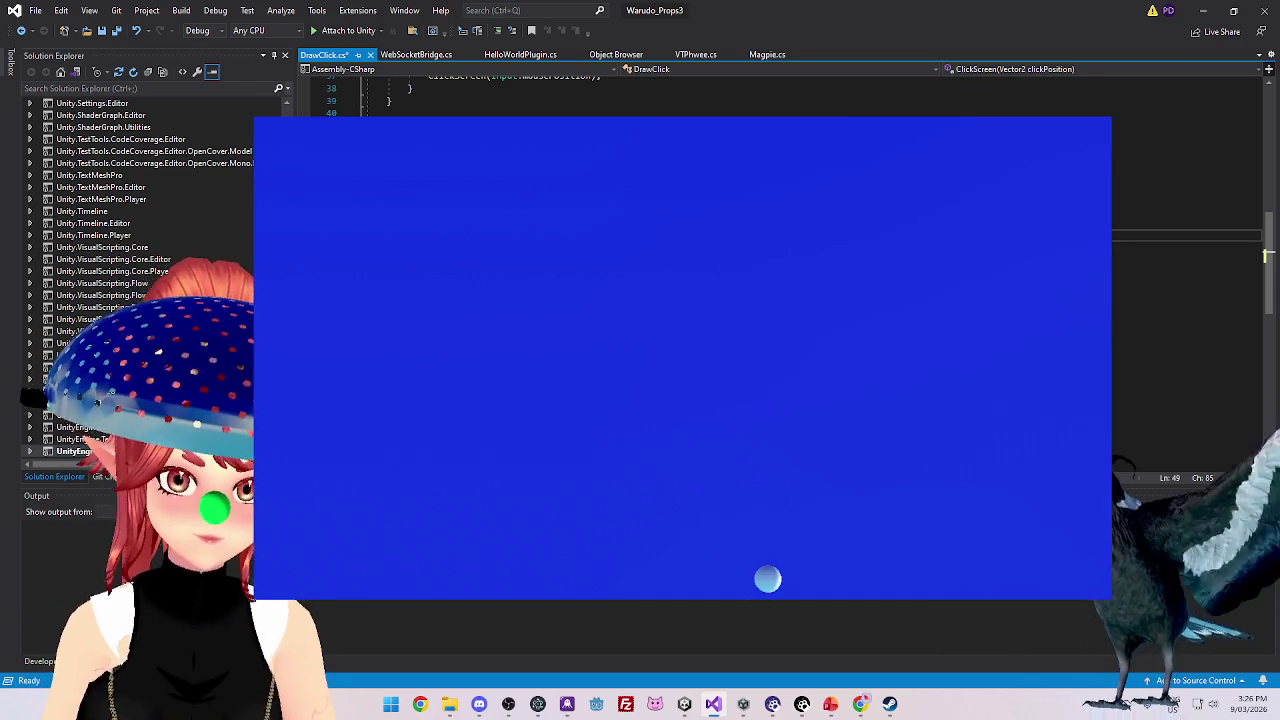
- Adjust the code on line 51 and save DrawClick.cs
{"action": "left_click", "coordinate": [1180, 259]}
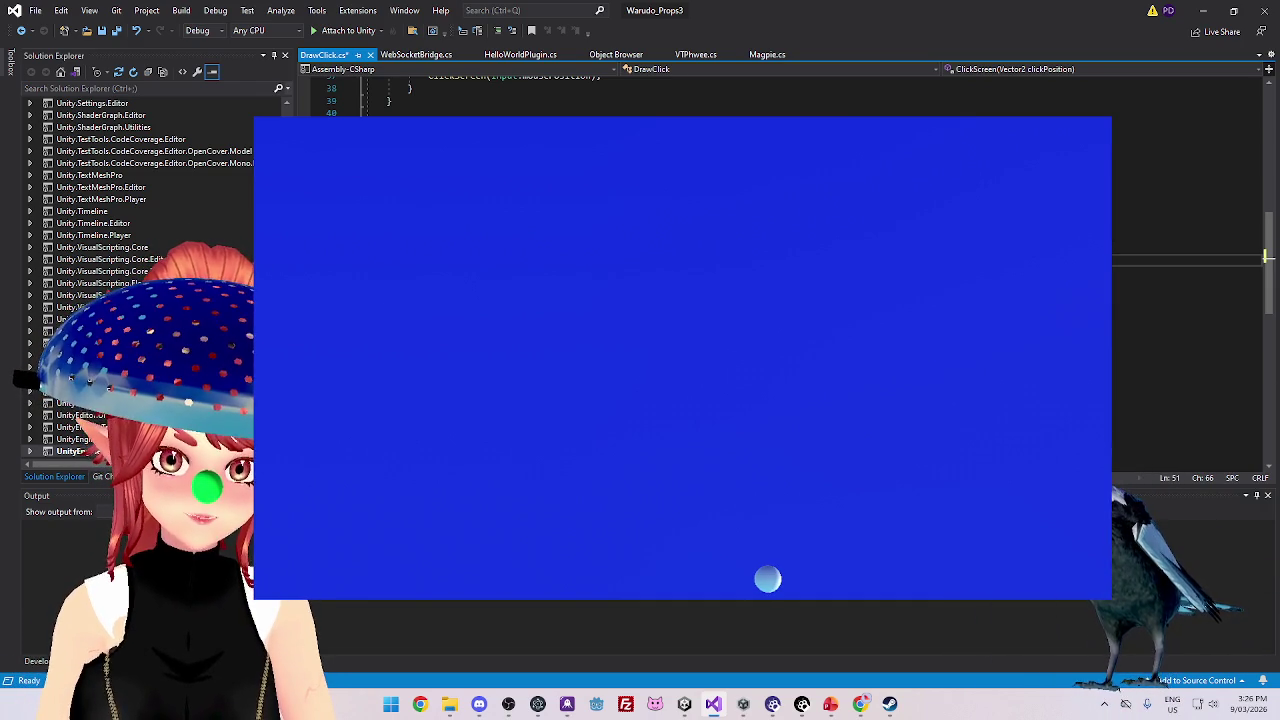
{"action": "key", "text": "ctrl+Right"}
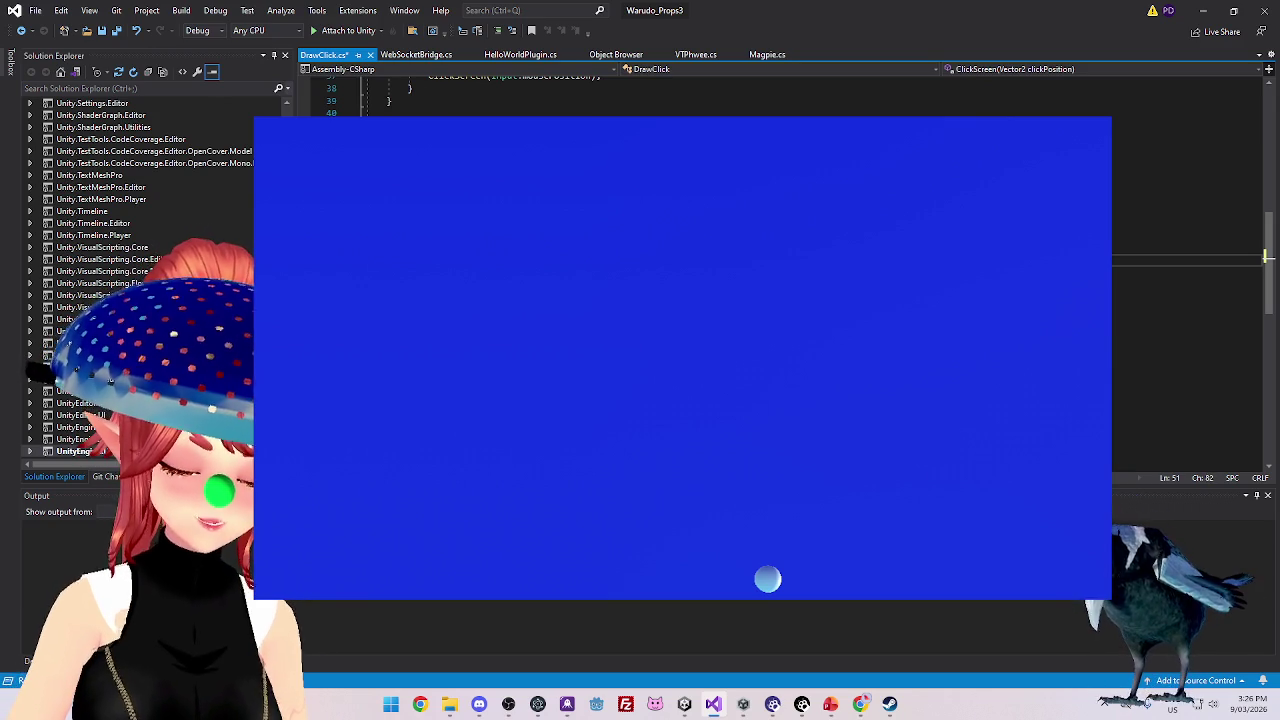
{"action": "key", "text": "ctrl+Right"}
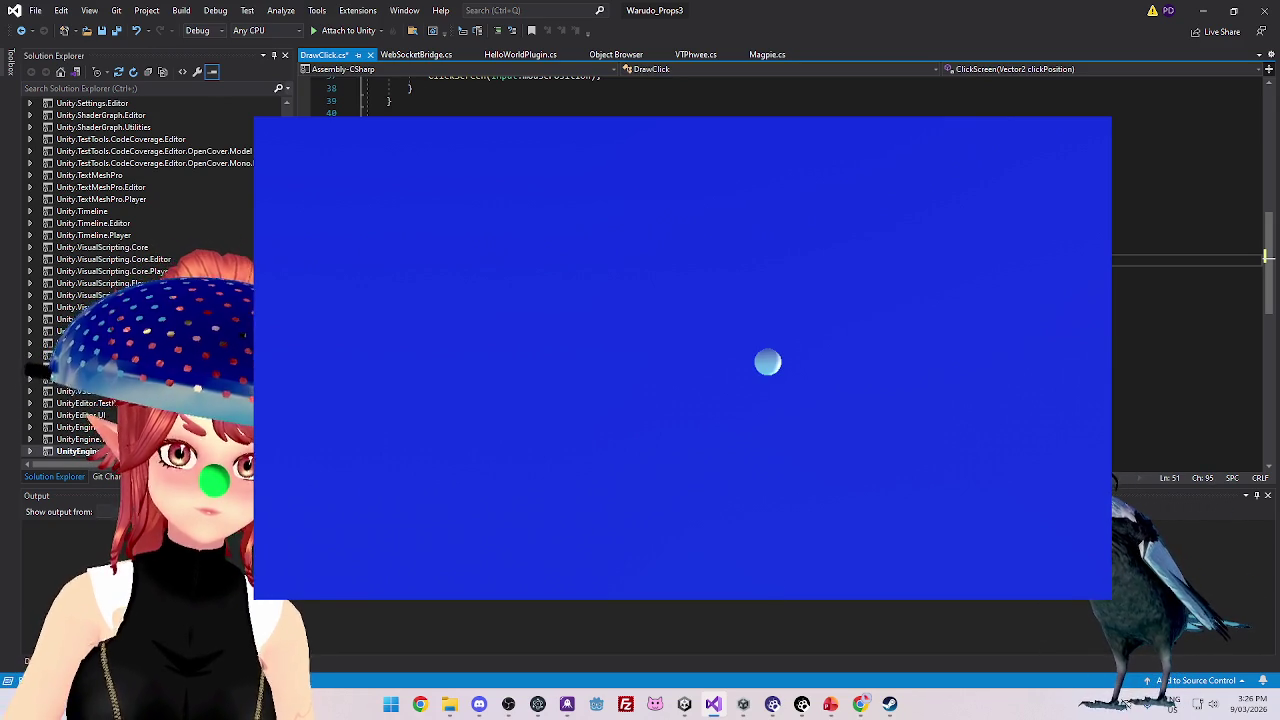
{"action": "key", "text": "ctrl+Right"}
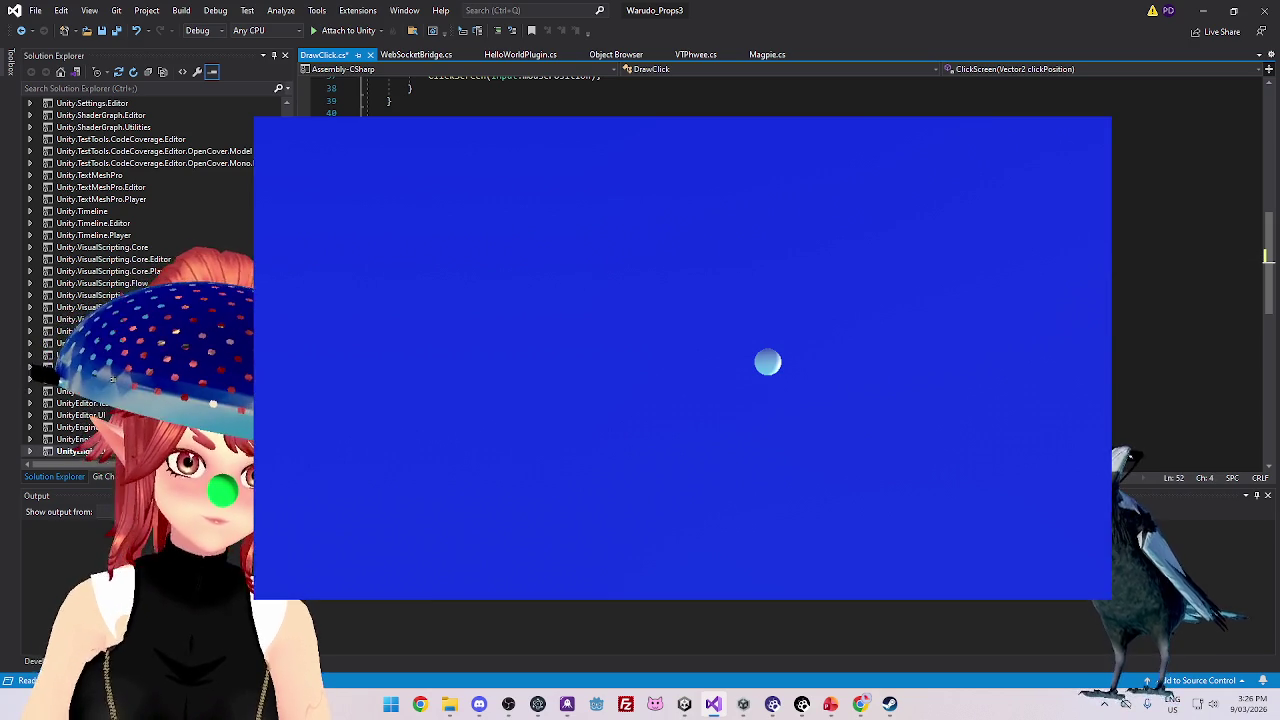
{"action": "key", "text": "ctrl+s"}
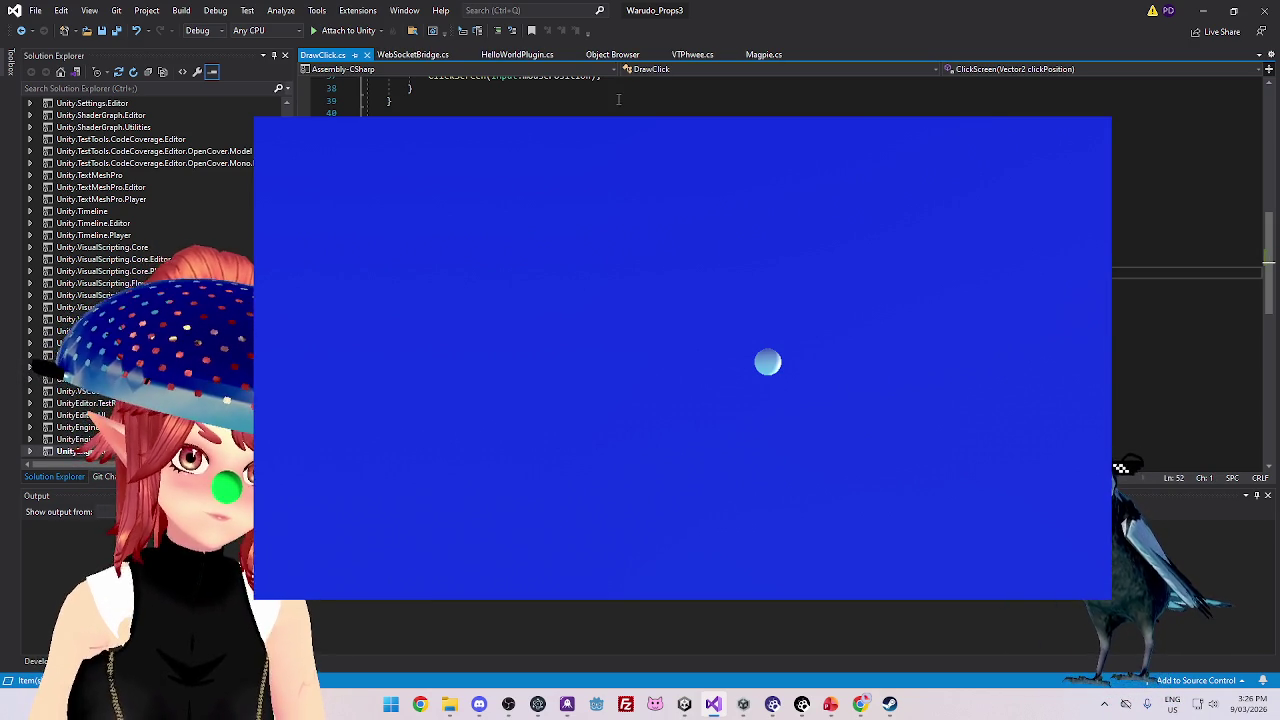
- Review lines 47–50, then return to the Unity project
{"action": "left_click", "coordinate": [397, 210]}
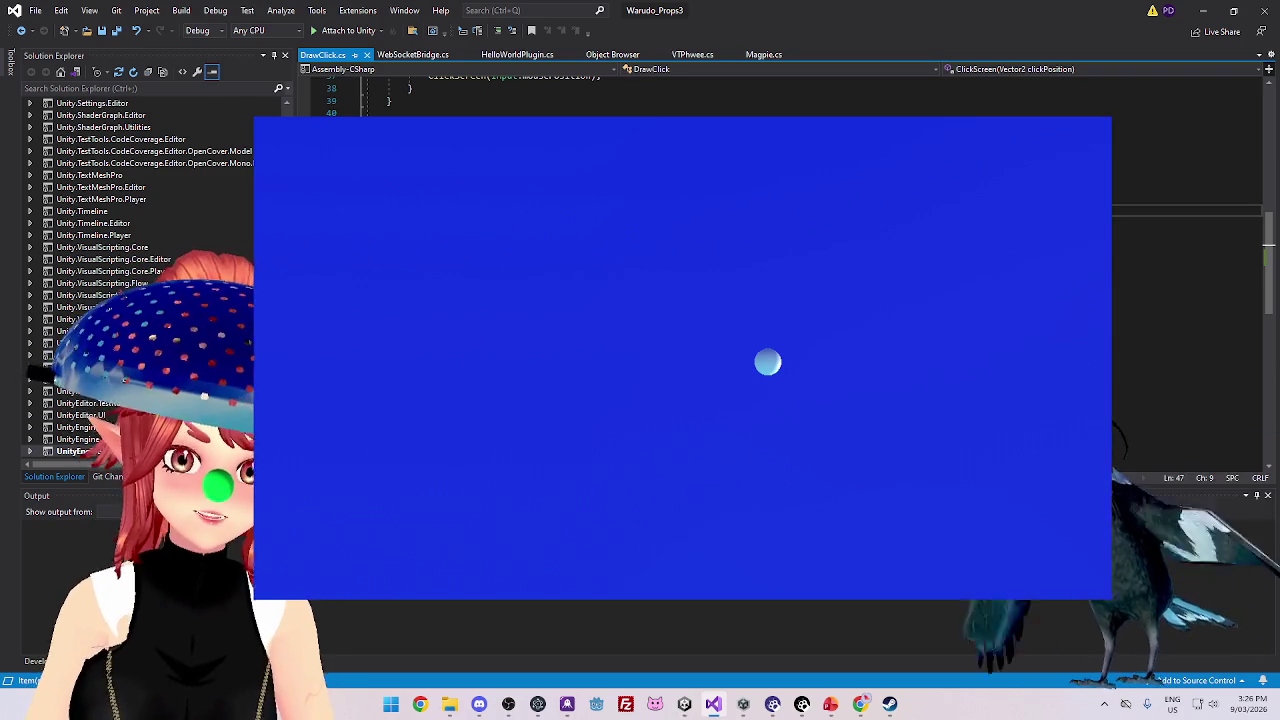
{"action": "left_click", "coordinate": [660, 246]}
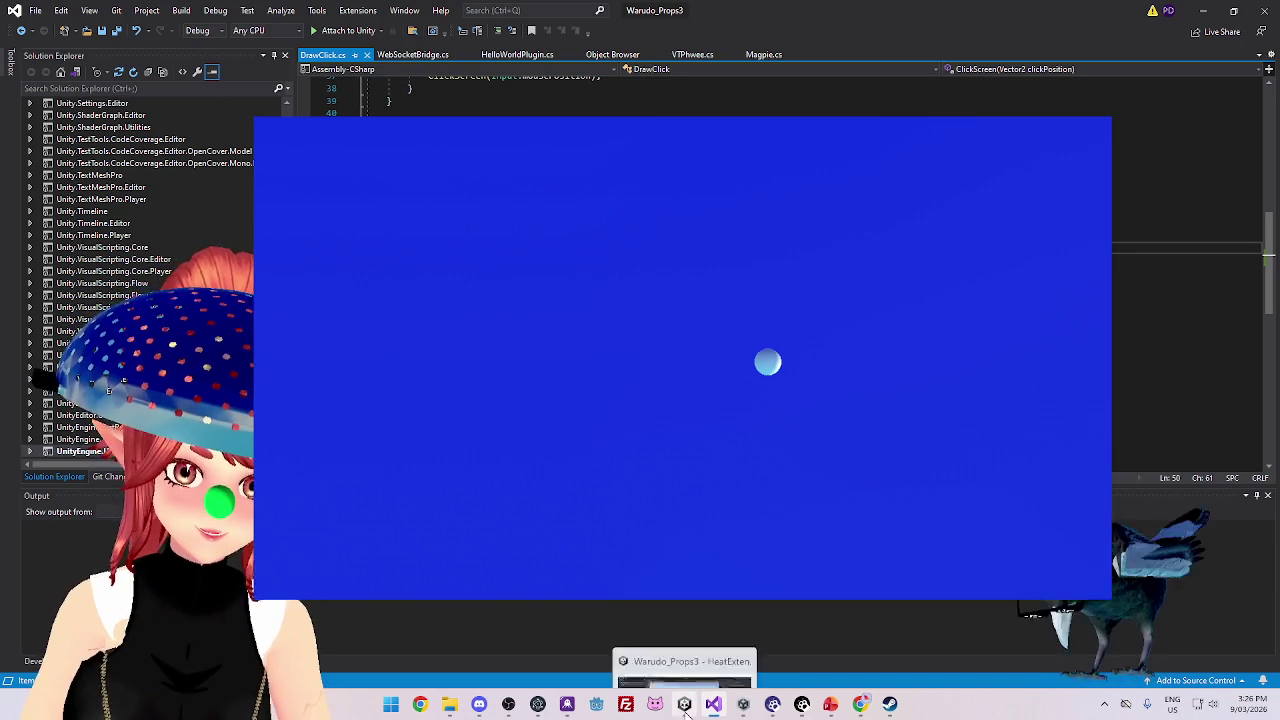
{"action": "left_click", "coordinate": [686, 708]}
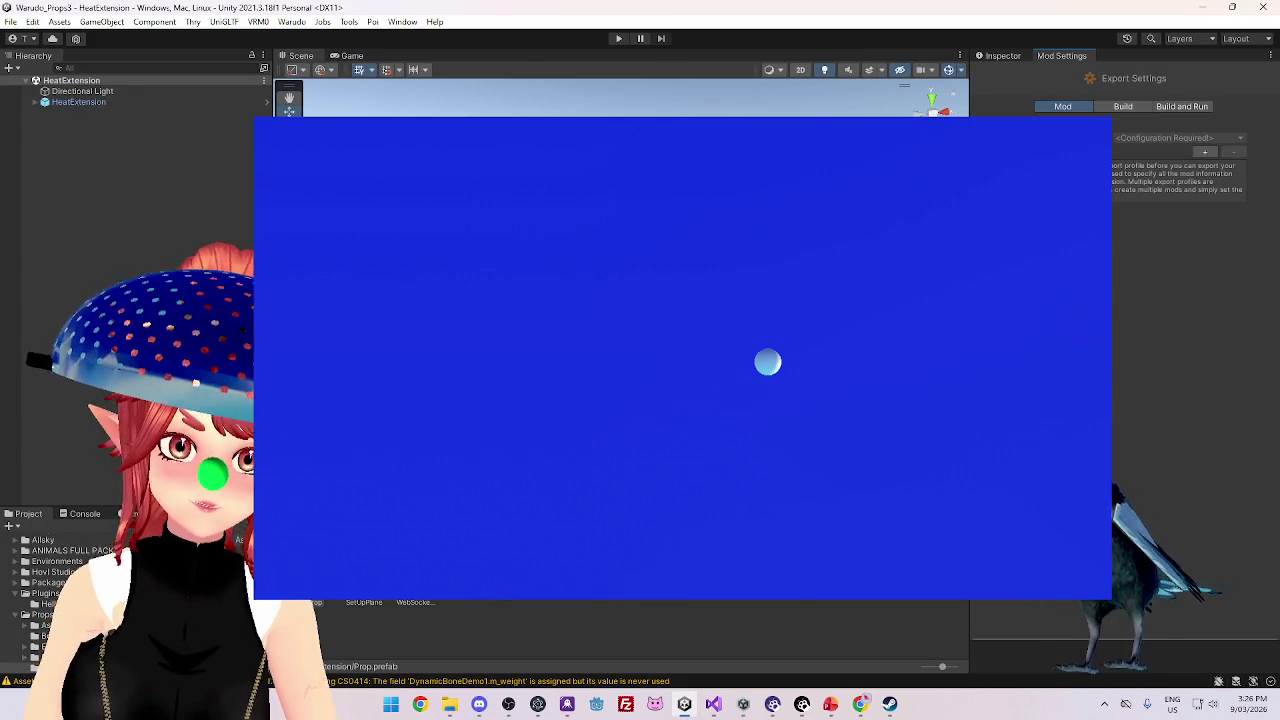
- Add a new mod export profile named HeatExtension
{"action": "left_click", "coordinate": [1205, 152]}
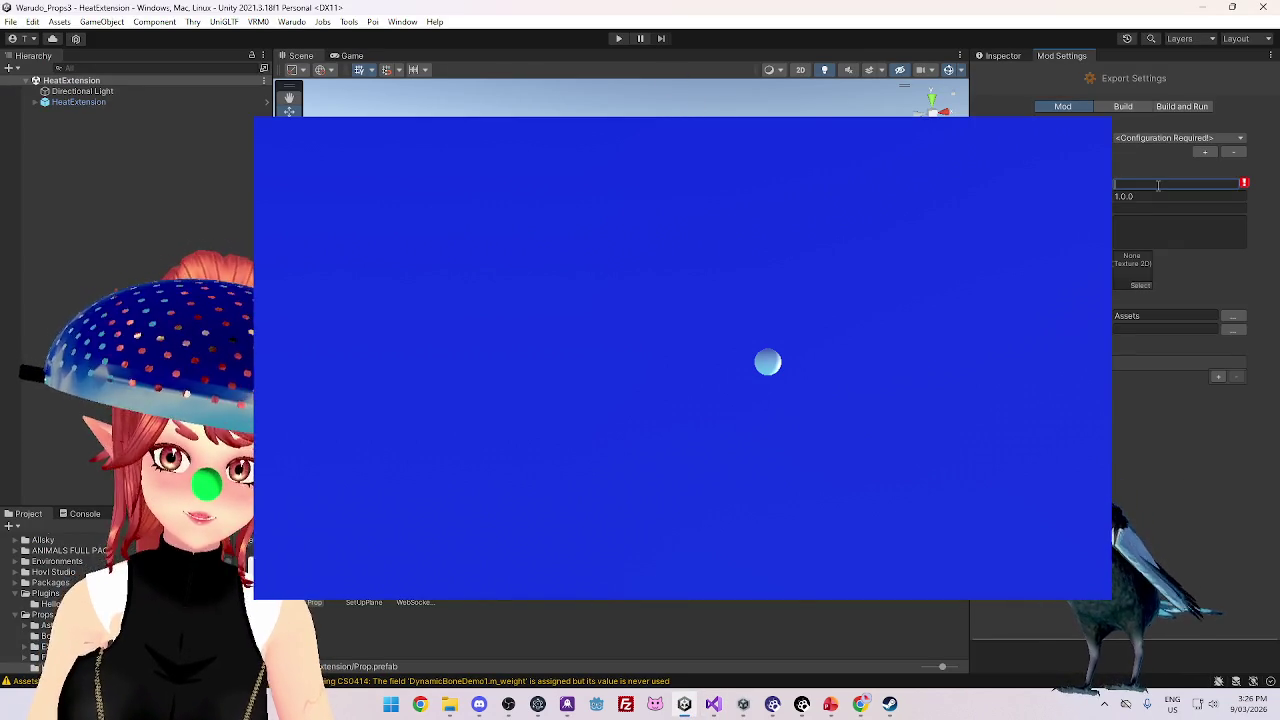
{"action": "type", "text": "HeatExtension"}
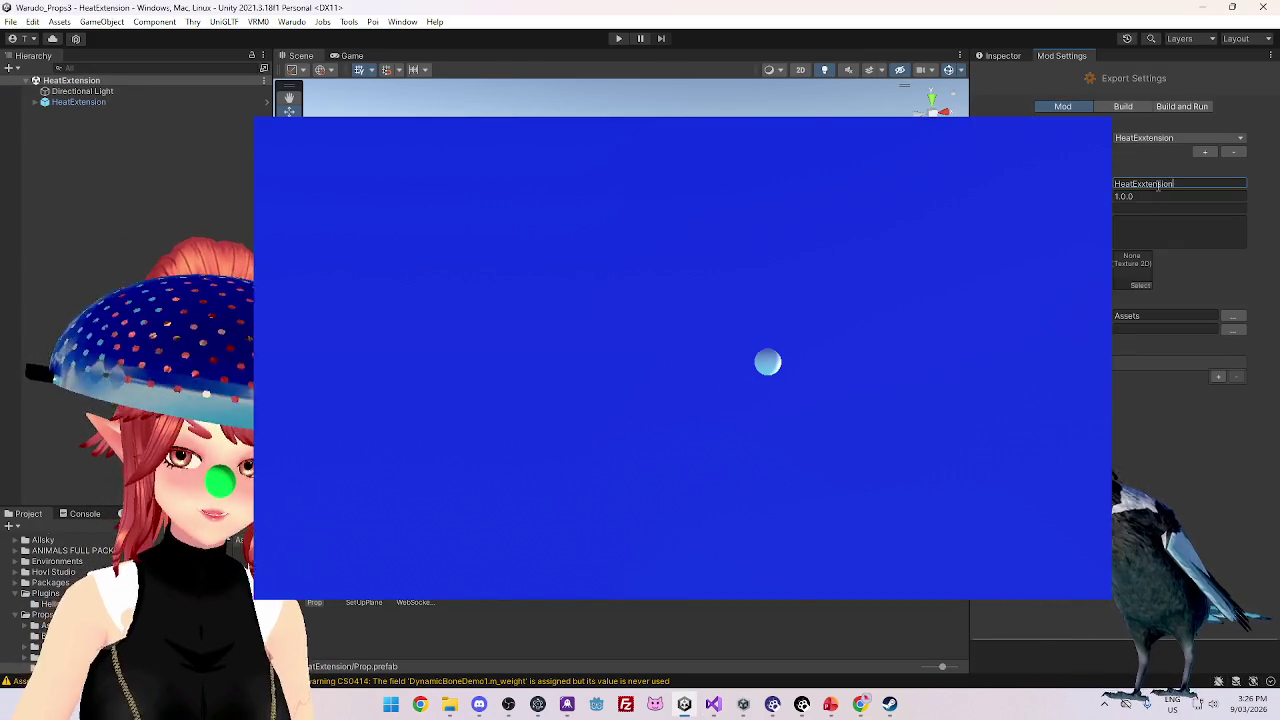
{"action": "key", "text": "Tab"}
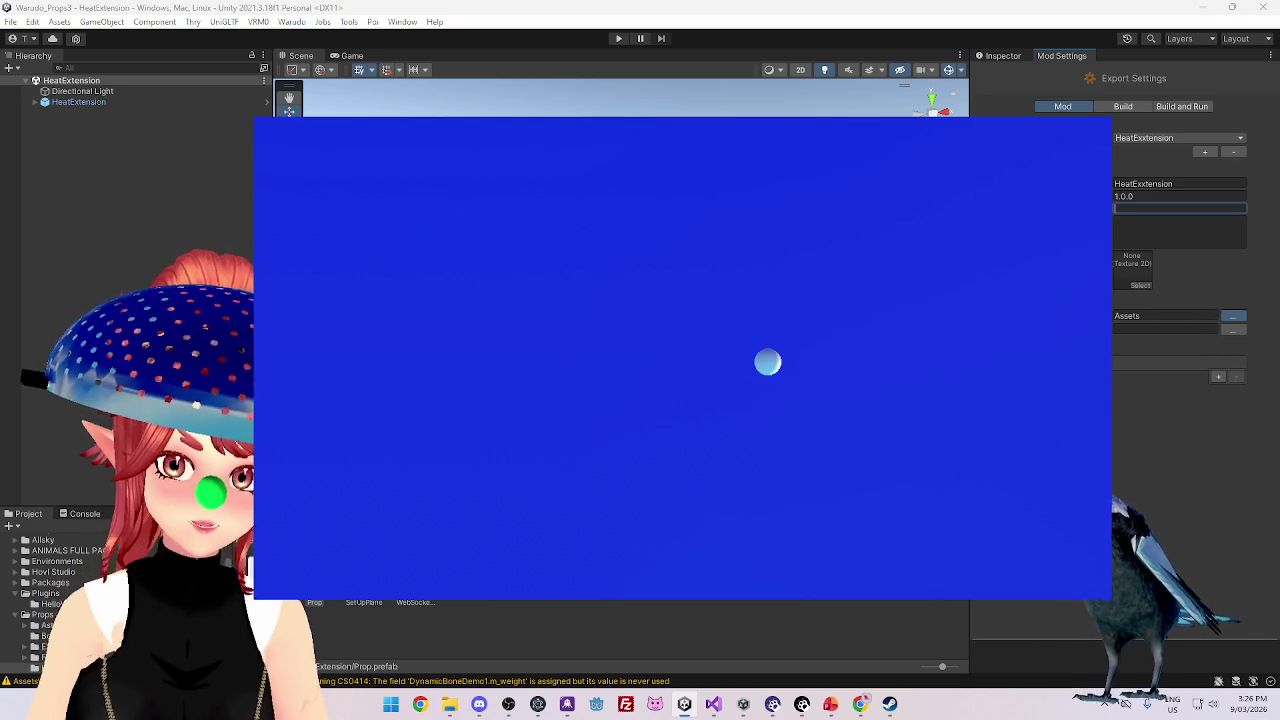
- Pick the mod's assets folder and an export folder under Program Files (x86)
{"action": "left_click", "coordinate": [1232, 316]}
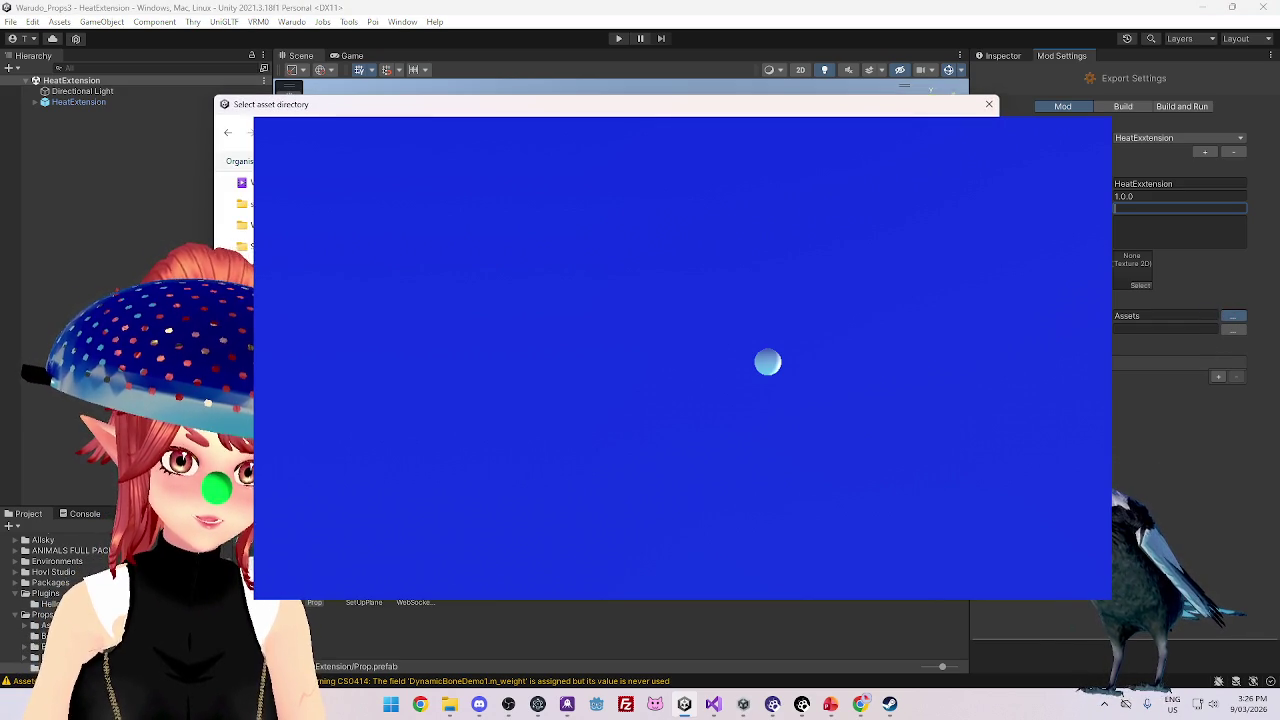
{"action": "key", "text": "Return"}
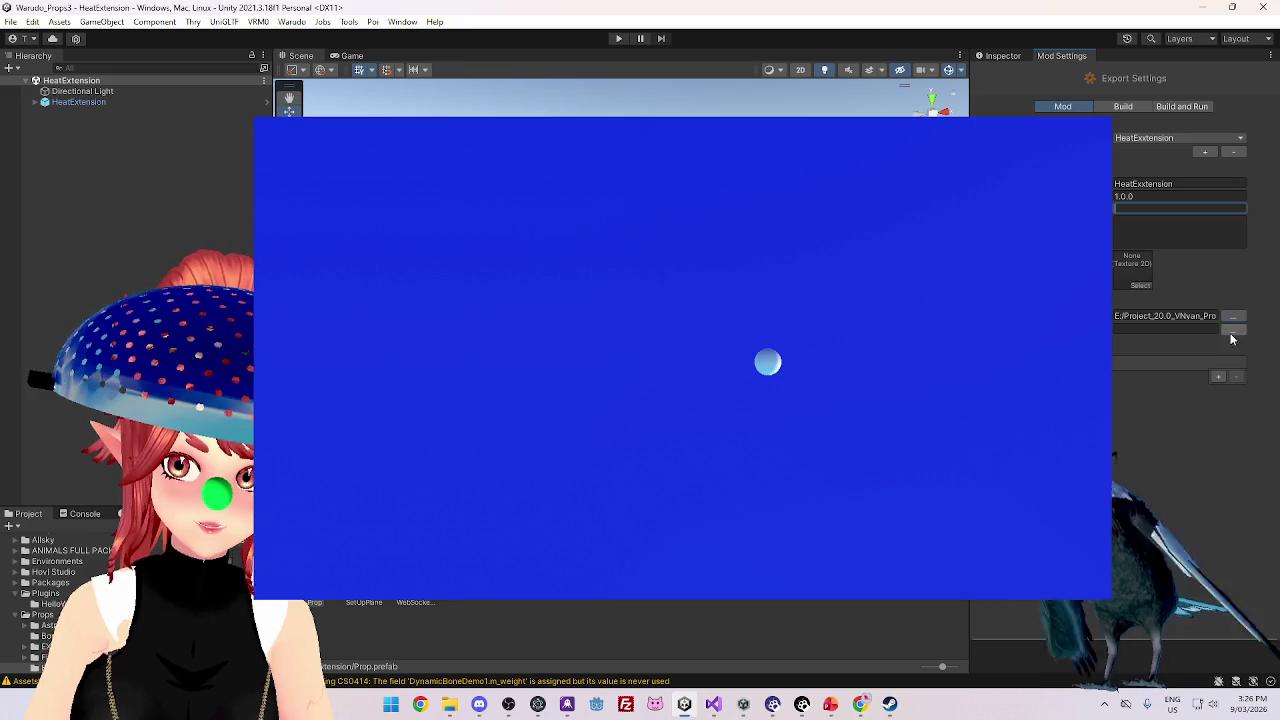
{"action": "left_click", "coordinate": [1232, 328]}
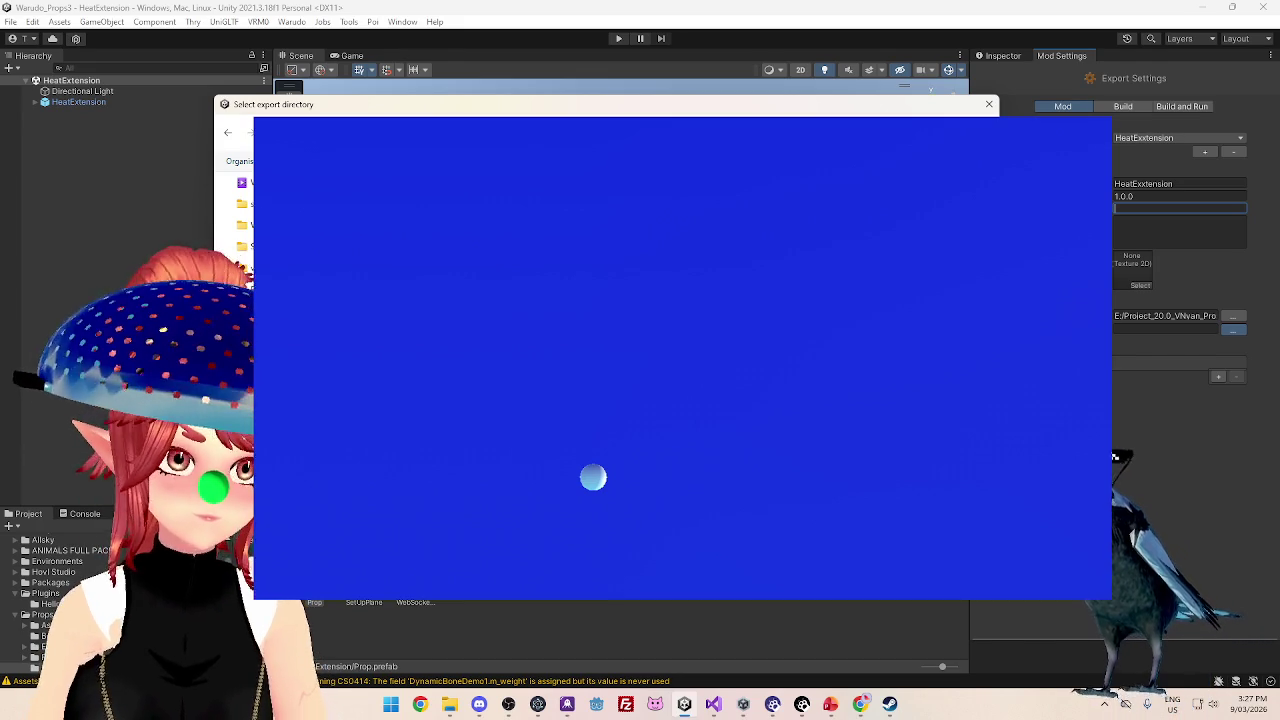
{"action": "mouse_move", "coordinate": [849, 108]}
{"action": "left_mouse_down"}
{"action": "mouse_move", "coordinate": [861, 145]}
{"action": "mouse_move", "coordinate": [864, 133]}
{"action": "left_mouse_up"}
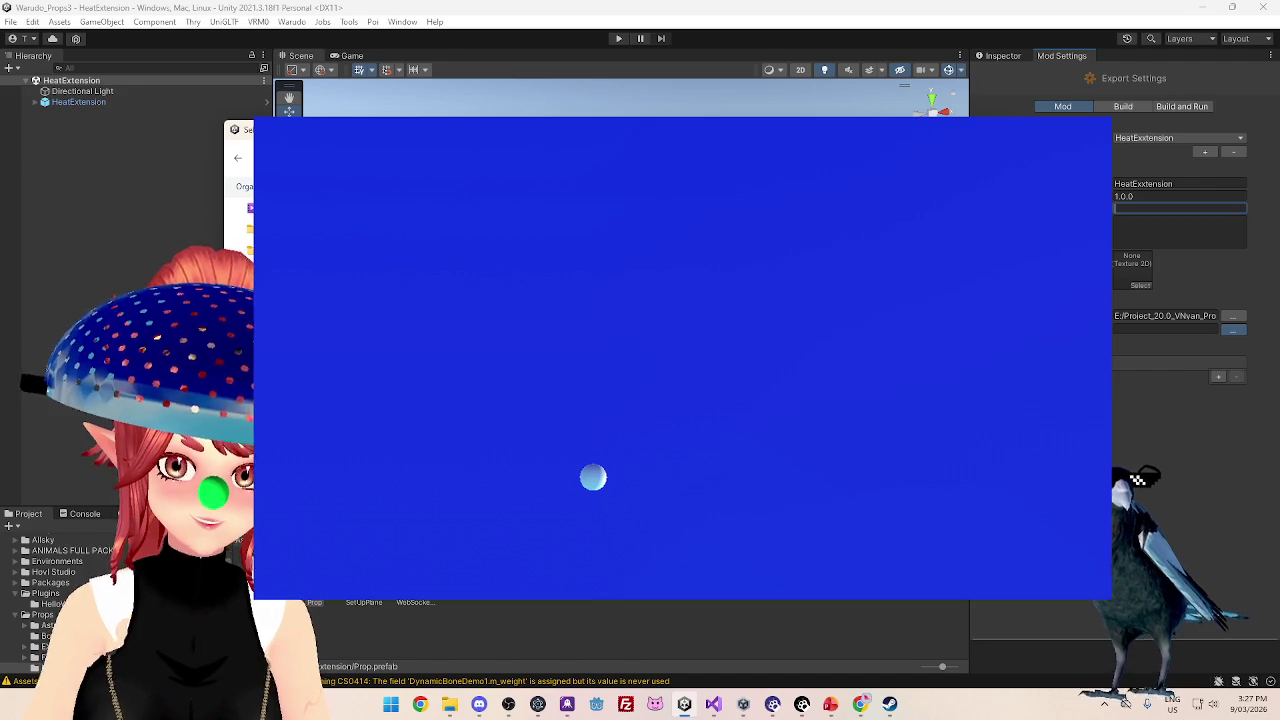
{"action": "key", "text": "Return"}
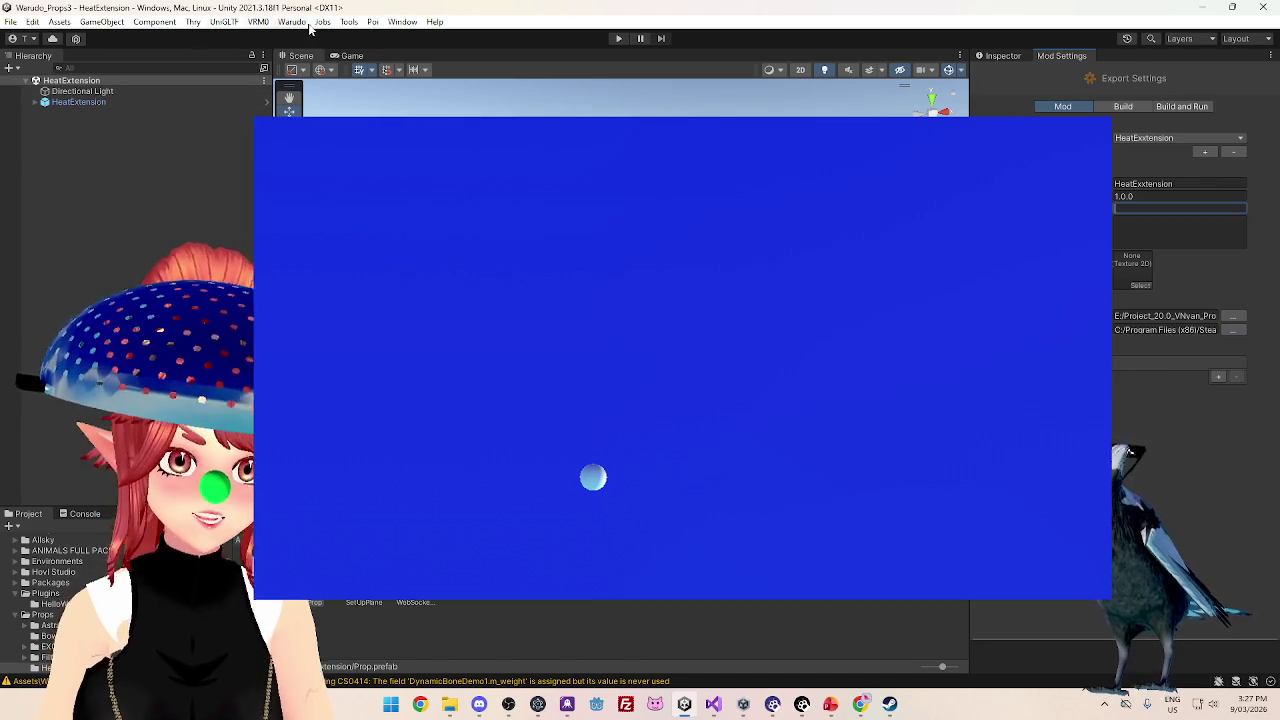
- Run Warudo > Build Mod for HeatExtension, then switch to Chrome
{"action": "left_click", "coordinate": [292, 21]}
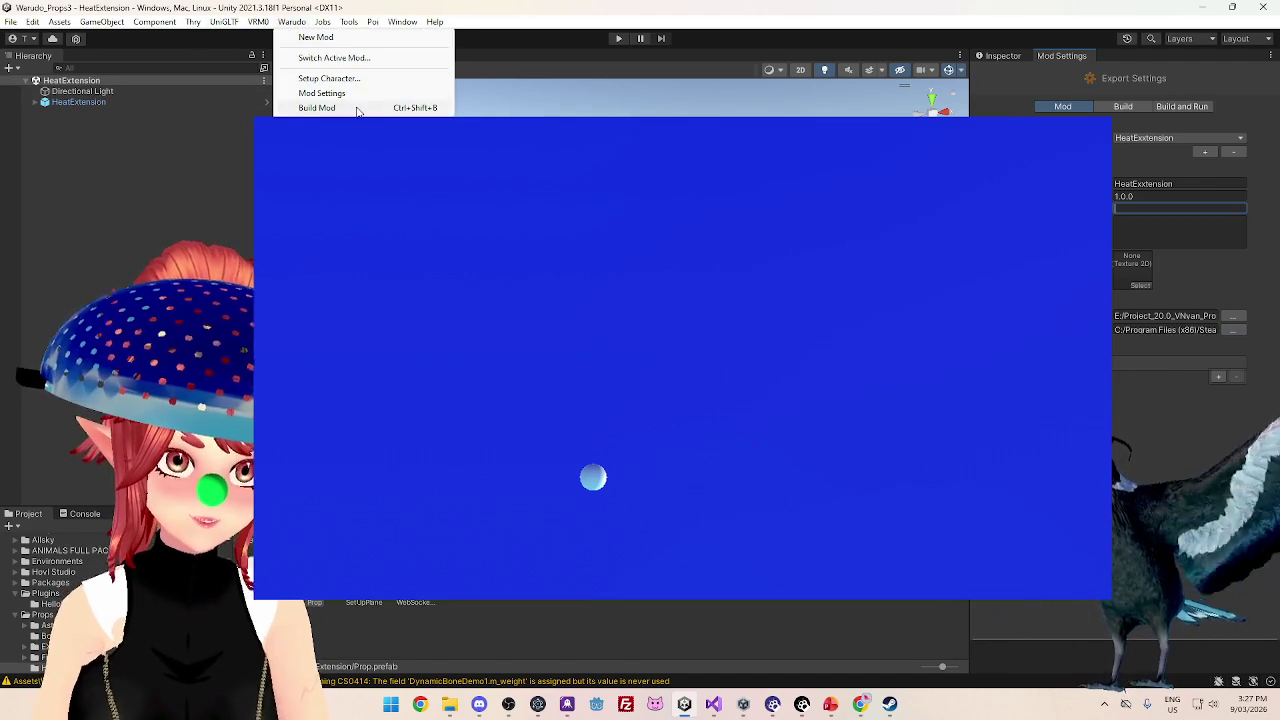
{"action": "left_click", "coordinate": [320, 58]}
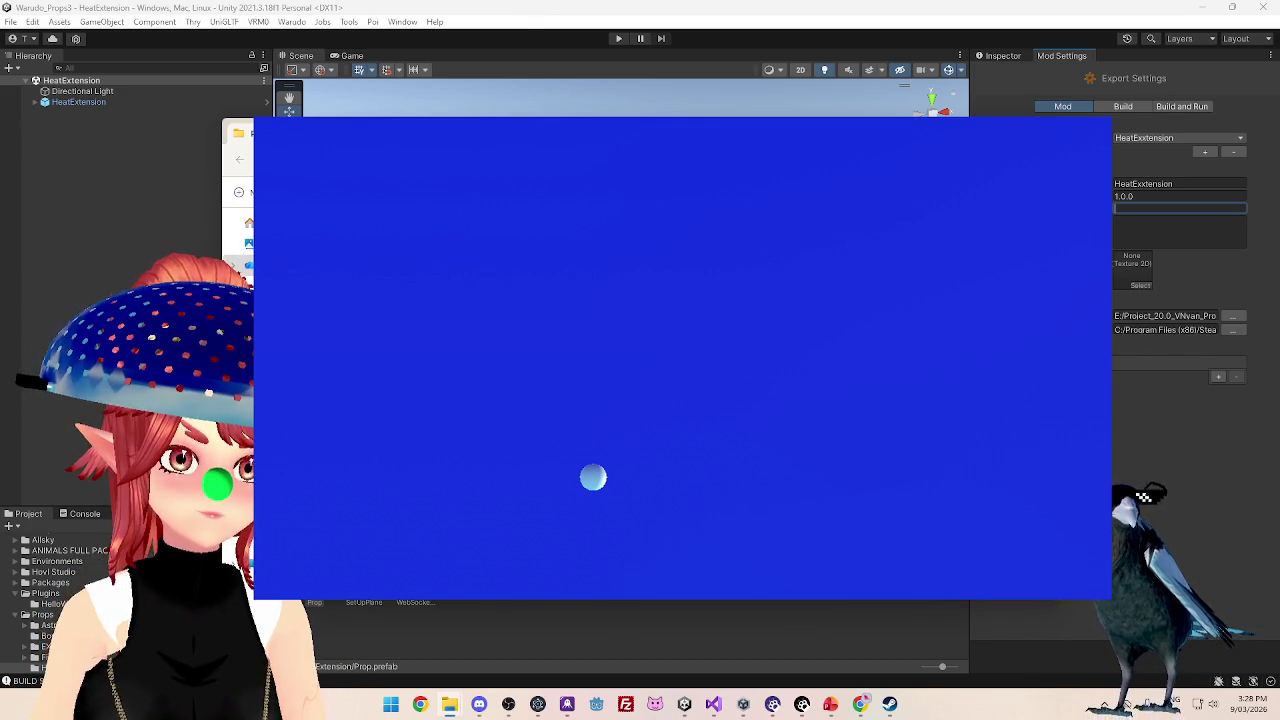
{"action": "key", "text": "alt+Tab"}
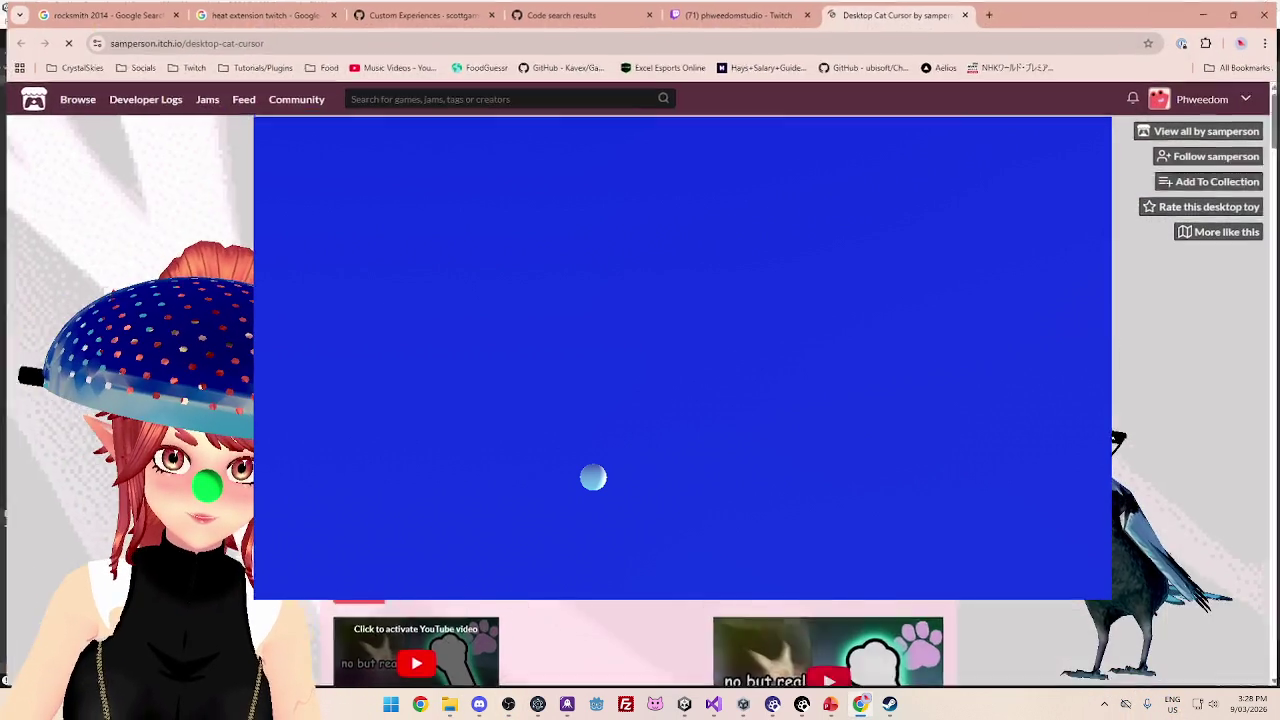
- Maximise Chrome, scroll through the itch.io Desktop Cat Cursor page, and close its tab
{"action": "left_click", "coordinate": [1091, 113]}
{"action": "scroll", "coordinate": [635, 400], "scroll_direction": "down", "scroll_amount": 10}
{"action": "scroll", "coordinate": [593, 477], "scroll_direction": "down", "scroll_amount": 1}
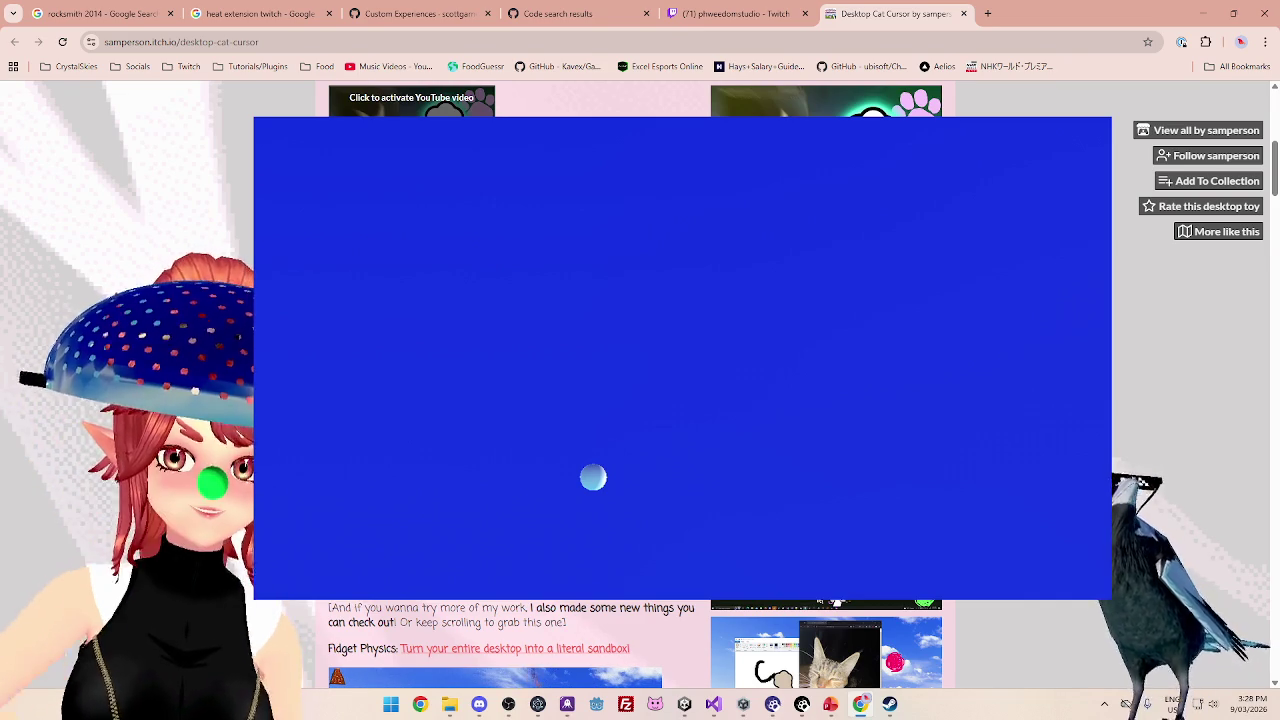
{"action": "scroll", "coordinate": [593, 477], "scroll_direction": "down", "scroll_amount": 5}
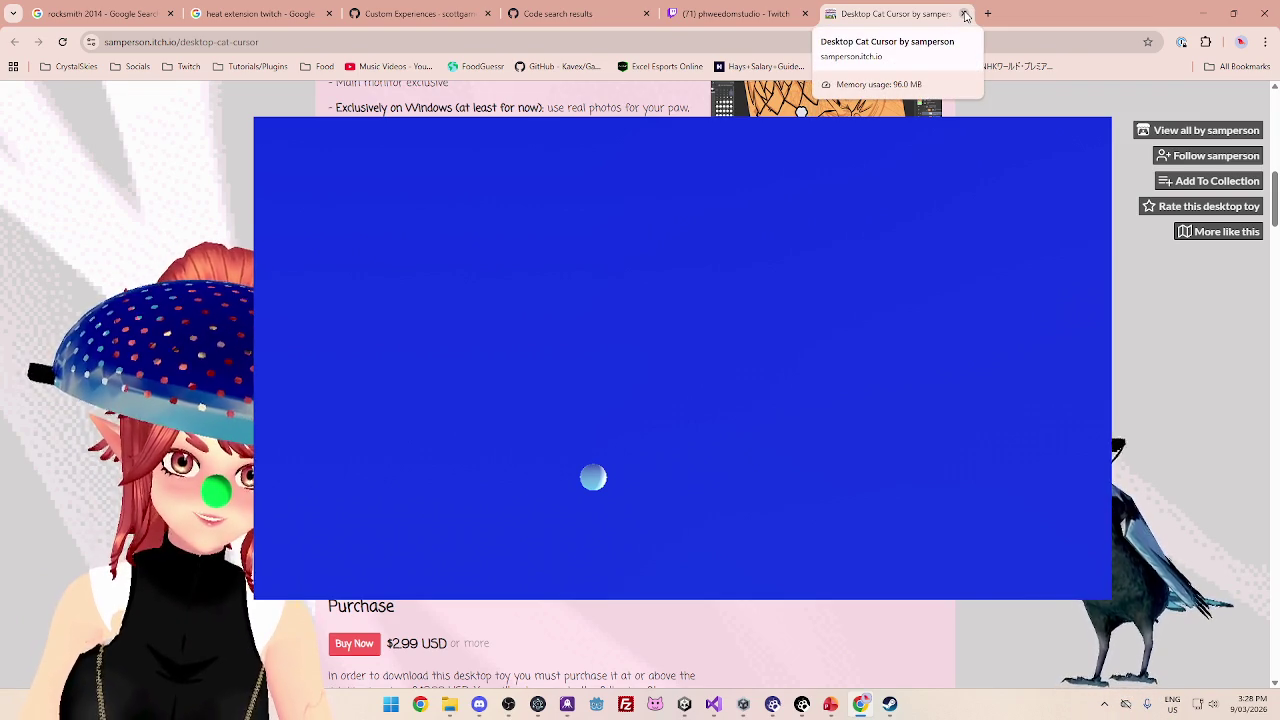
{"action": "left_click", "coordinate": [965, 15]}
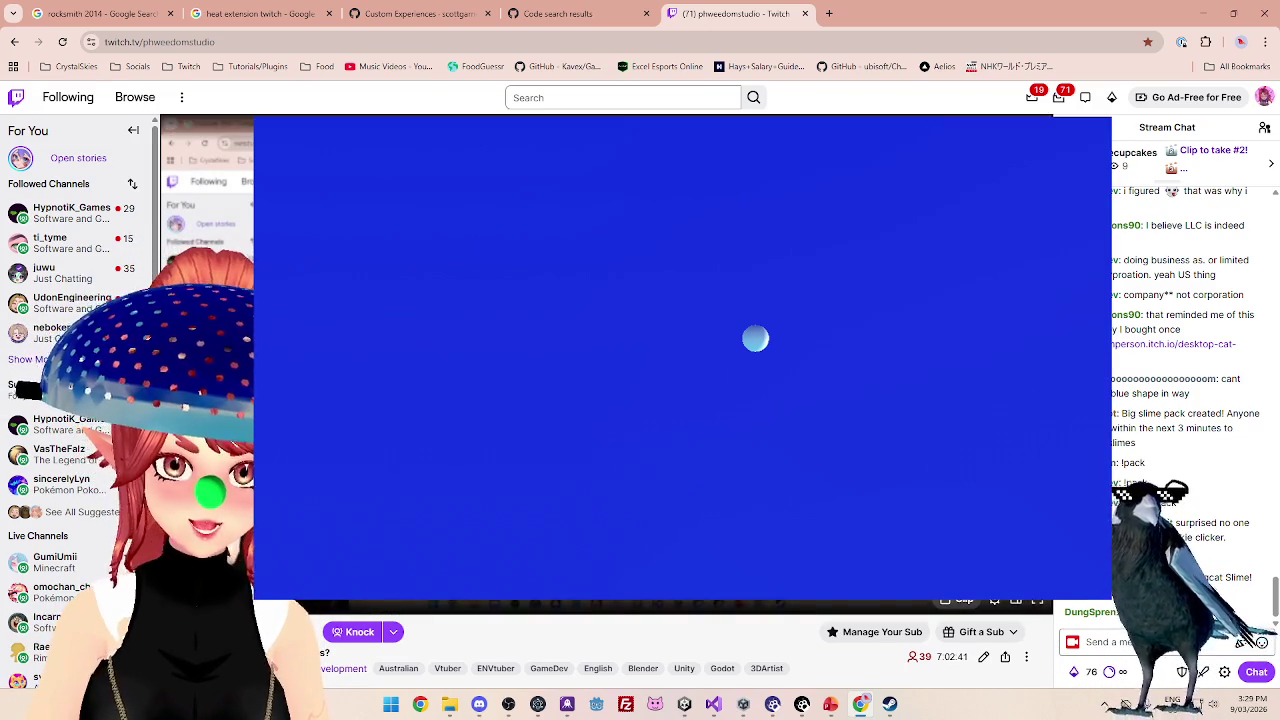
- In DrawClick.cs, change the end of line 50 to 'i;'
{"action": "left_click", "coordinate": [713, 704]}
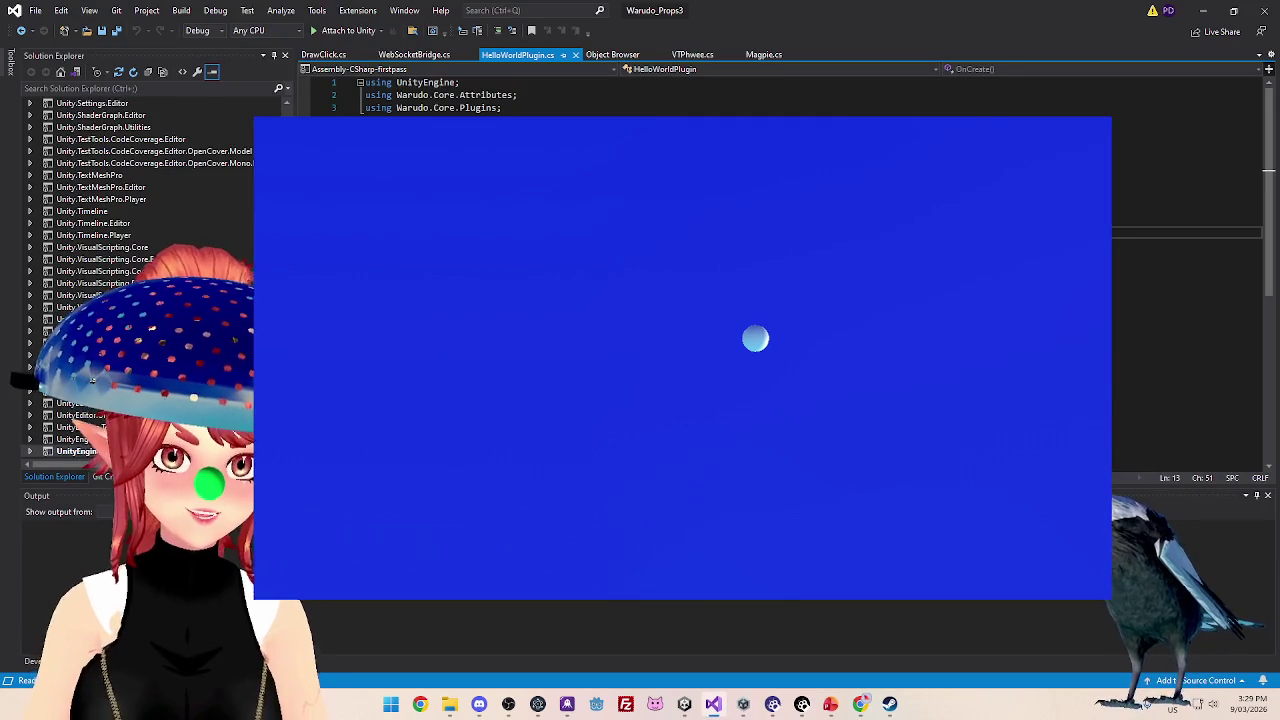
{"action": "left_click", "coordinate": [323, 54]}
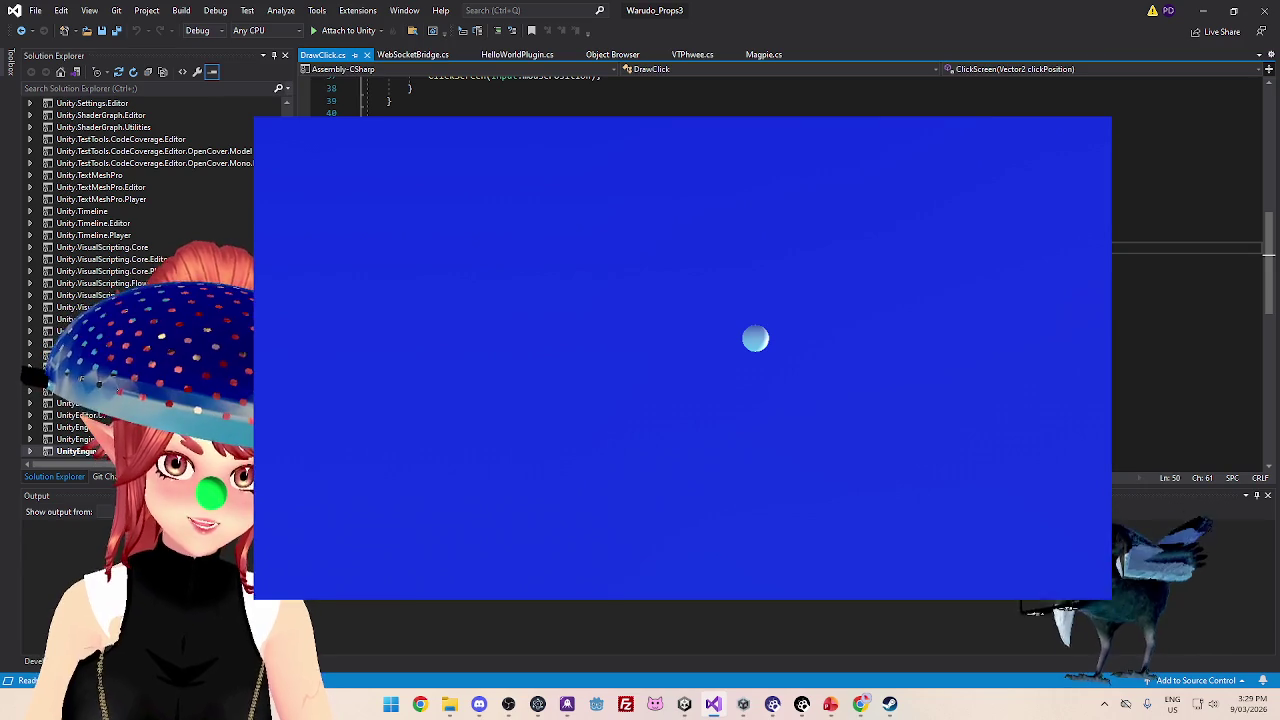
{"action": "key", "text": "BackSpace"}
{"action": "key", "text": "BackSpace"}
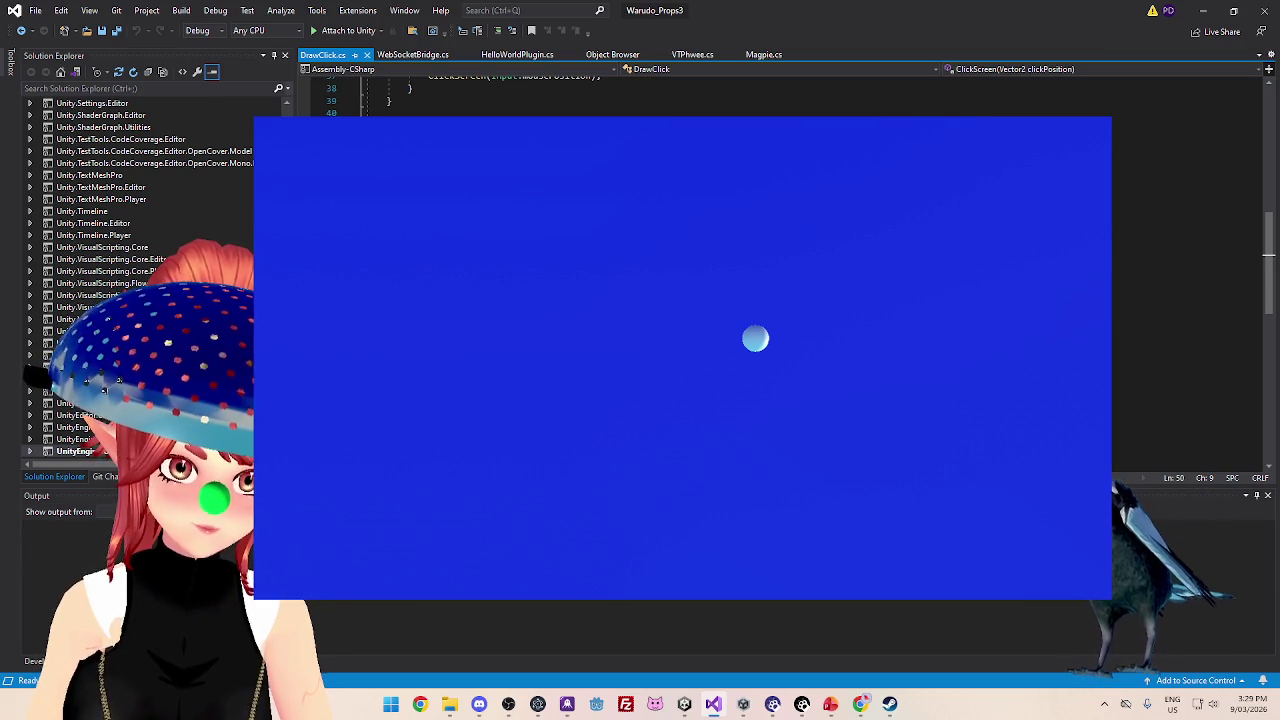
{"action": "type", "text": "i"}
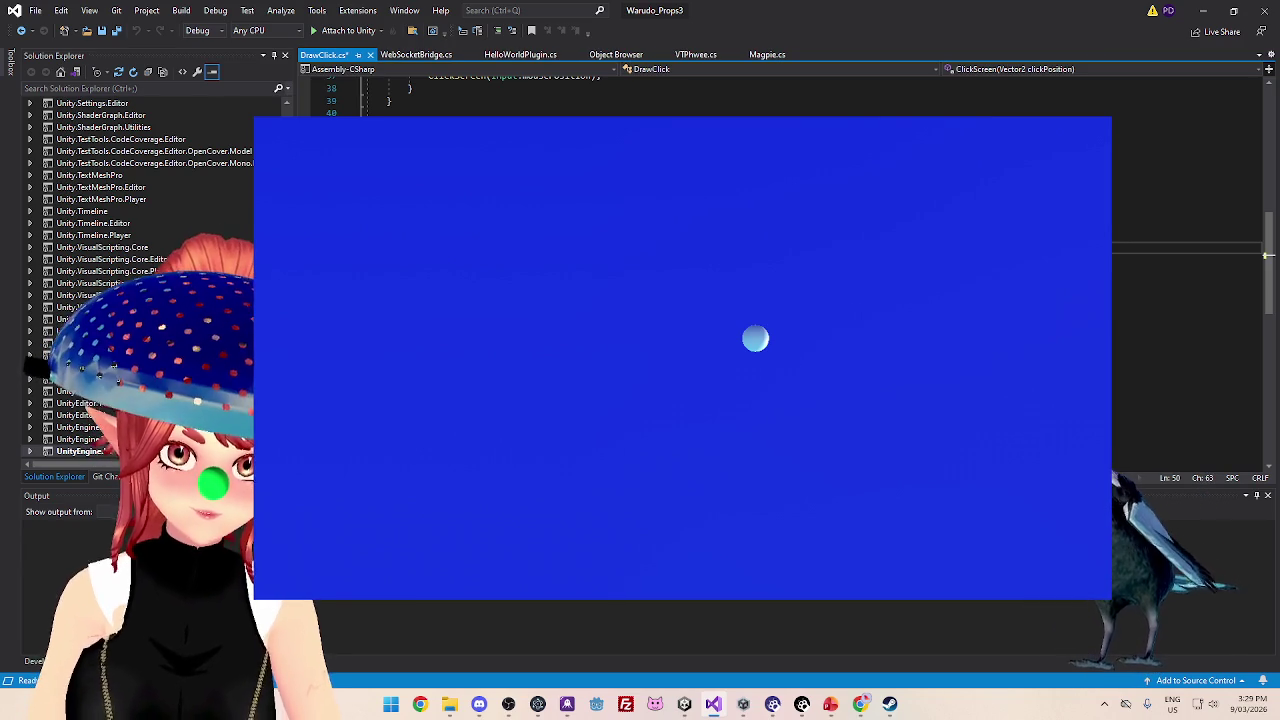
{"action": "type", "text": ";"}
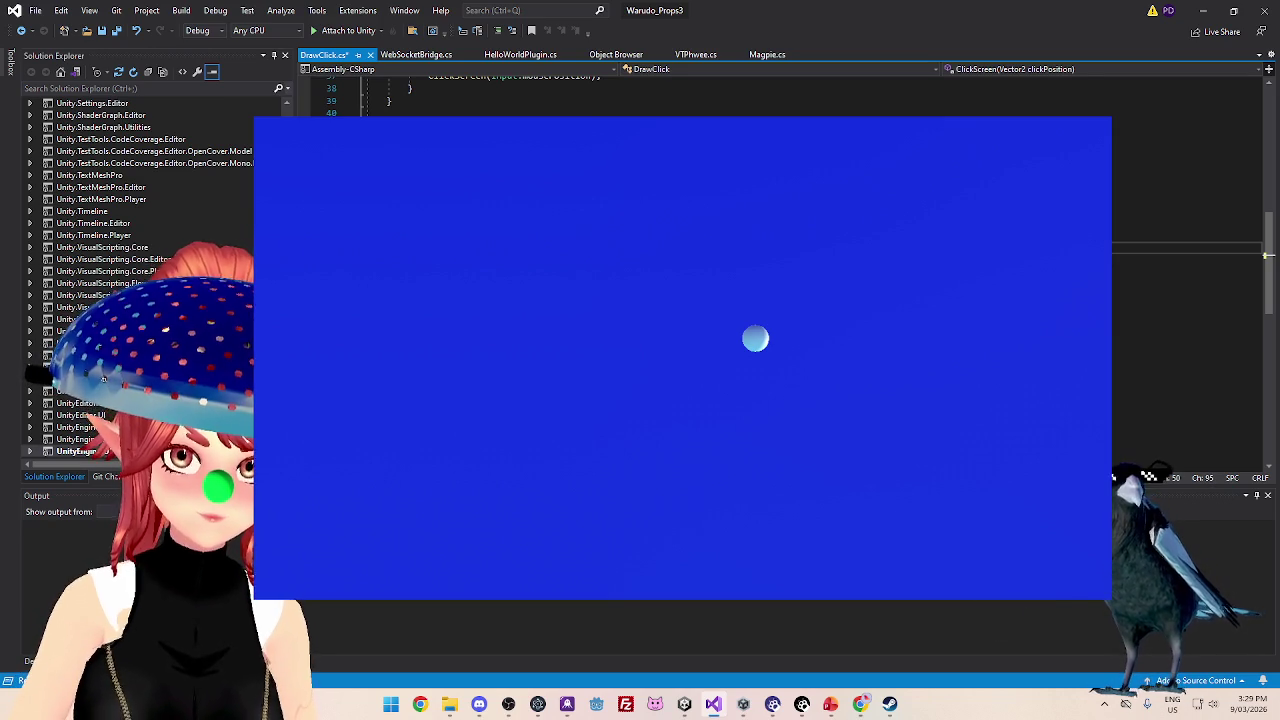
- Select line 50's statement, paste a copy onto a new line, then return to Unity
{"action": "left_click", "coordinate": [621, 220]}
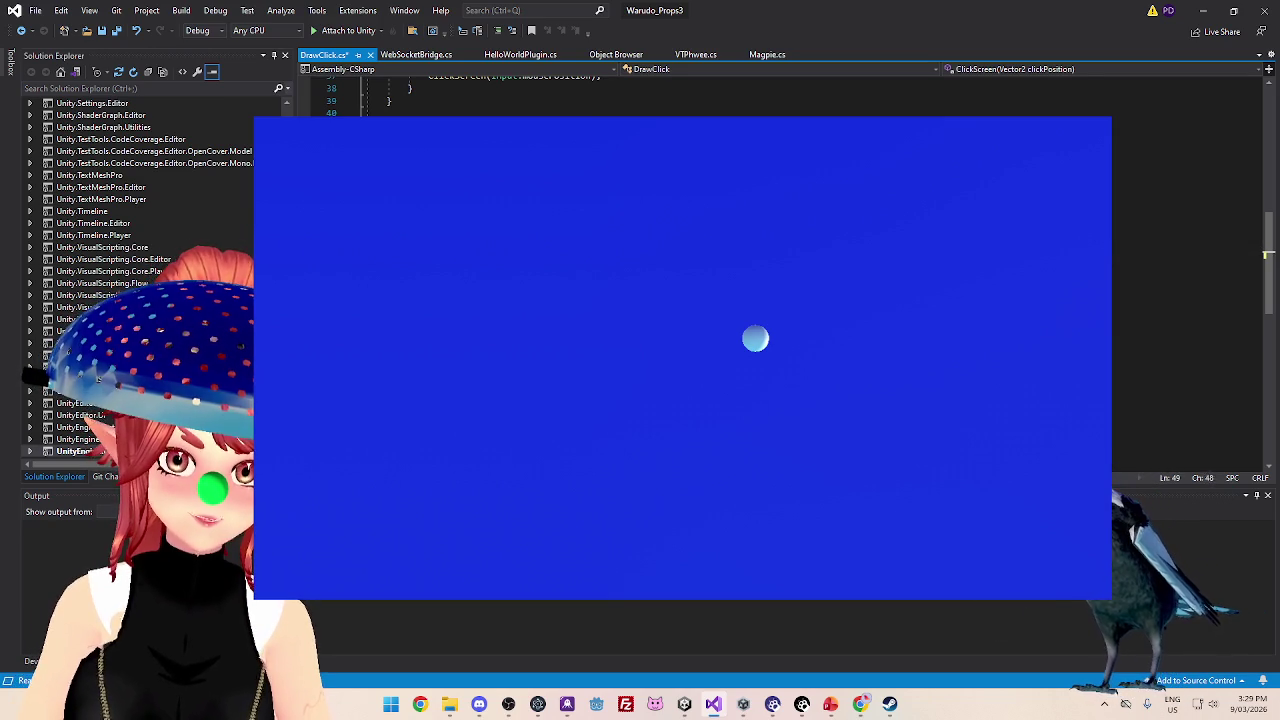
{"action": "left_click", "coordinate": [500, 238]}
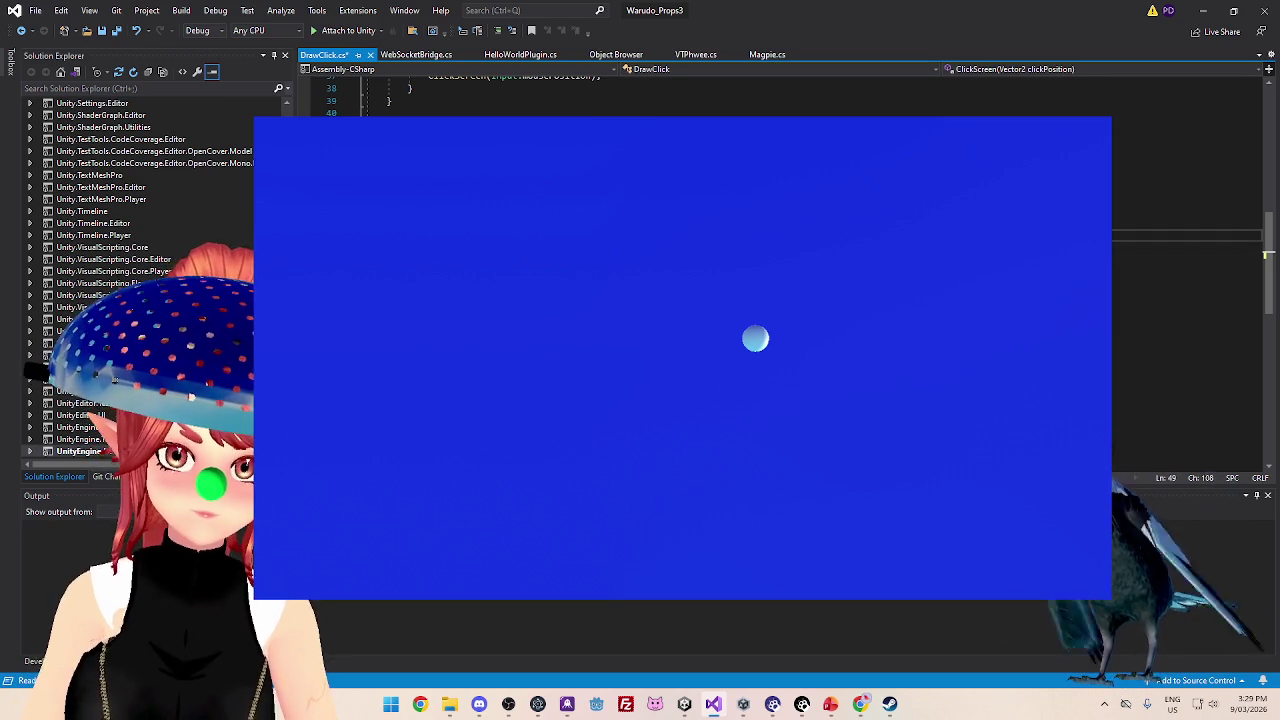
{"action": "key", "text": "Home"}
{"action": "key", "text": "shift+End"}
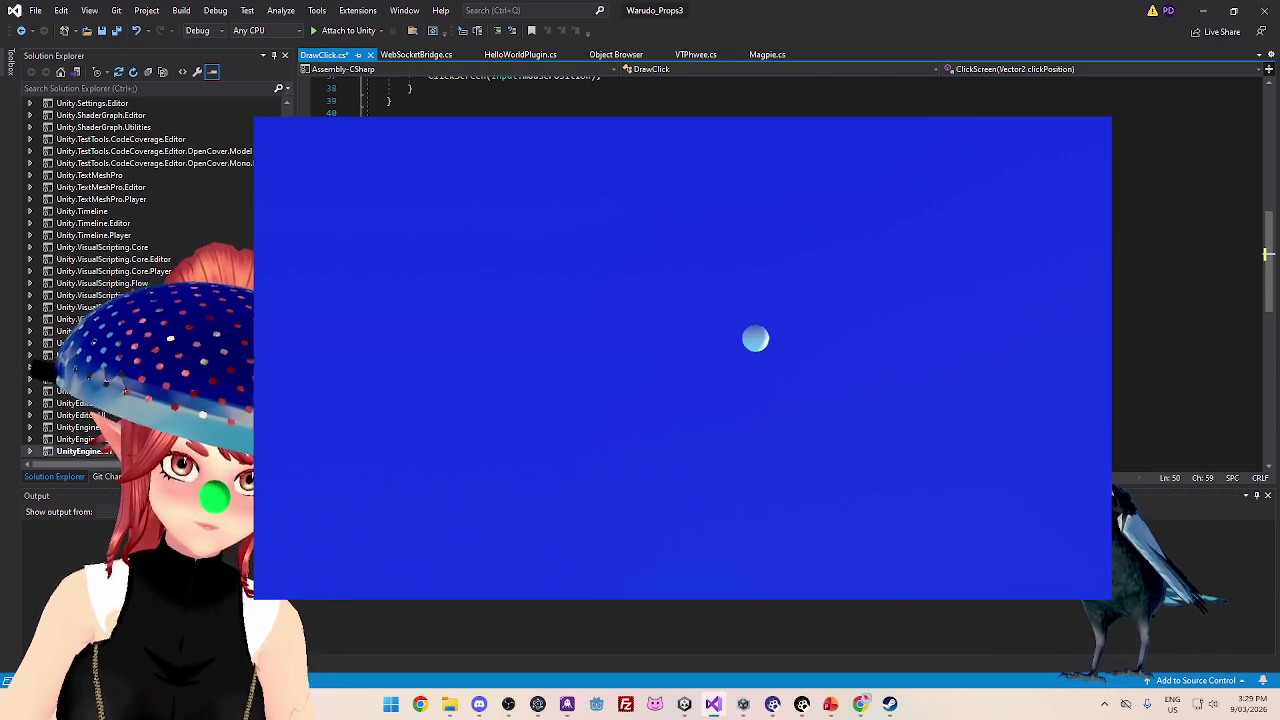
{"action": "key", "text": "Right"}
{"action": "key", "text": "Return"}
{"action": "key", "text": "ctrl+v"}
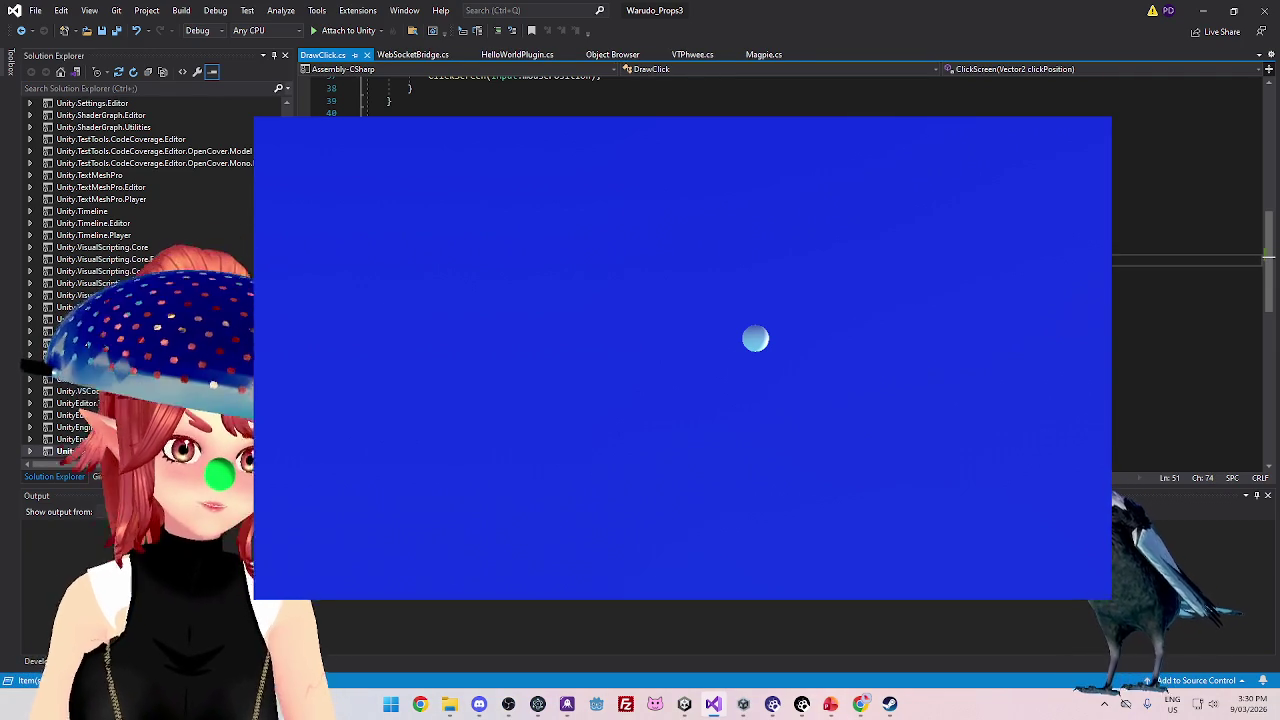
{"action": "mouse_move", "coordinate": [684, 707]}
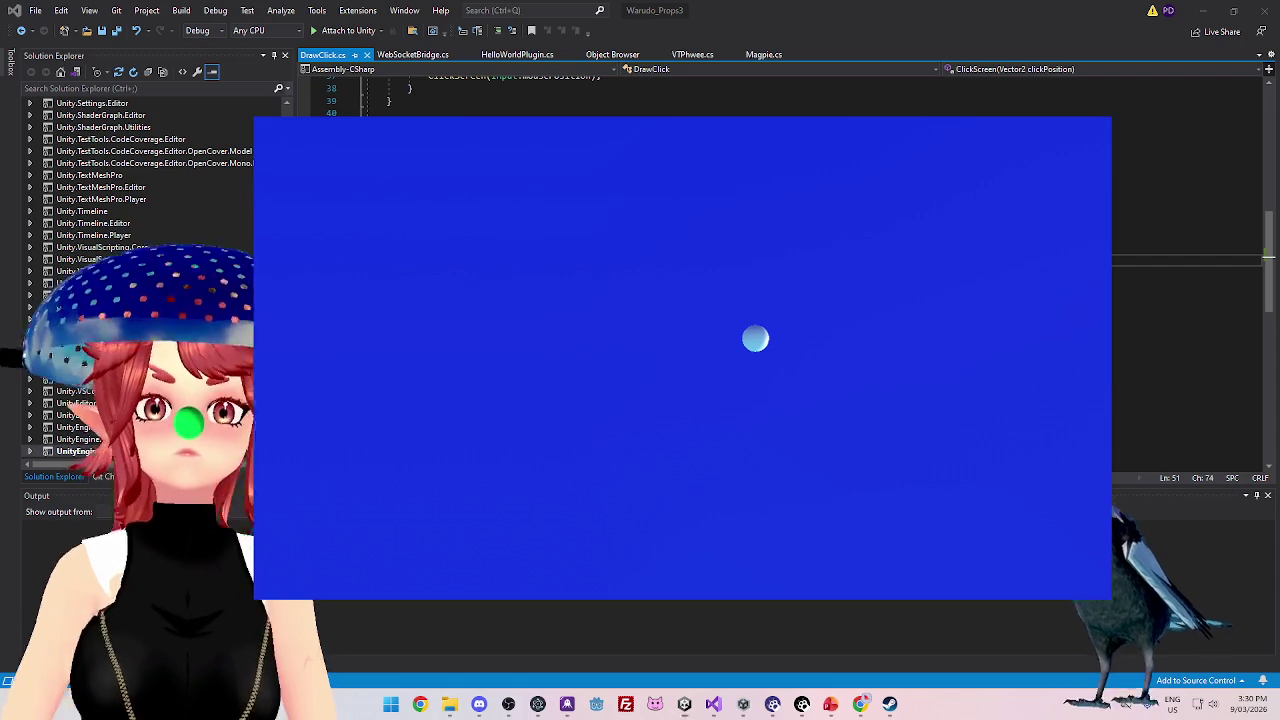
{"action": "left_click", "coordinate": [684, 704]}
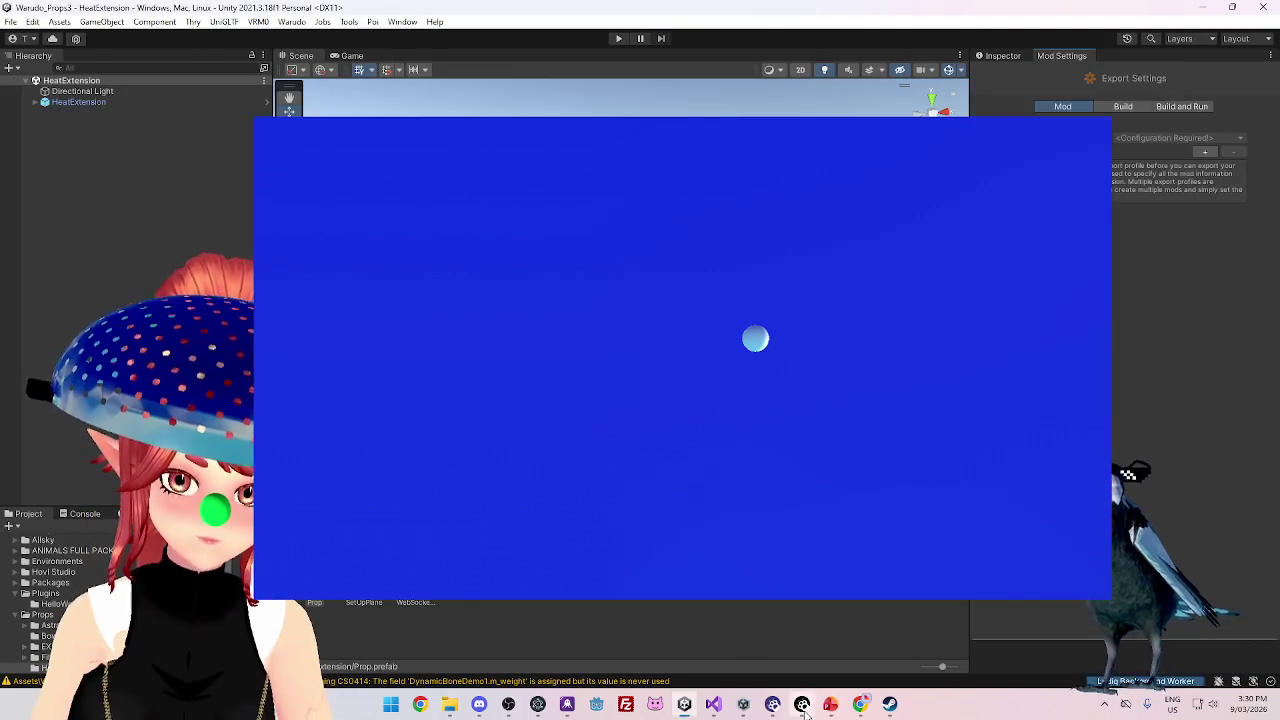
- Move the HeatExtension prop to X -111.43, Y 27.02 and scale it to 0.39
{"action": "left_click", "coordinate": [802, 704]}
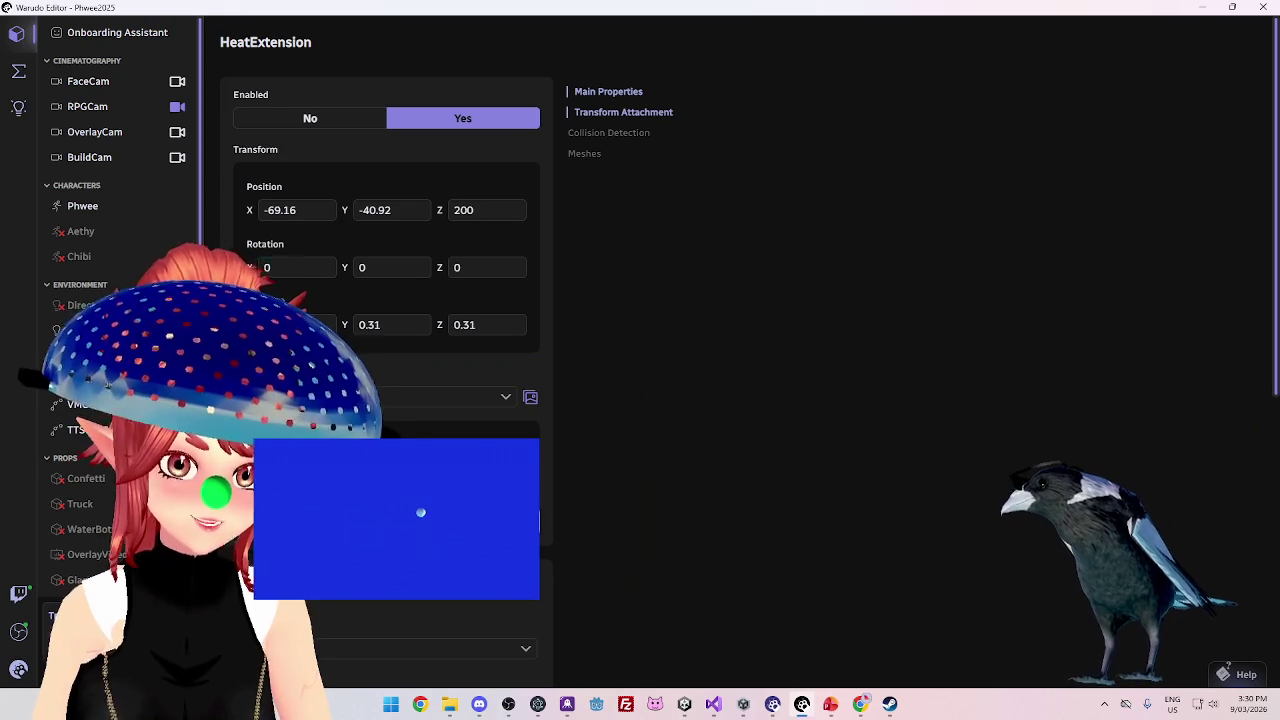
{"action": "mouse_move", "coordinate": [267, 222]}
{"action": "left_mouse_down"}
{"action": "mouse_move", "coordinate": [209, 222]}
{"action": "mouse_move", "coordinate": [246, 210]}
{"action": "left_mouse_up"}
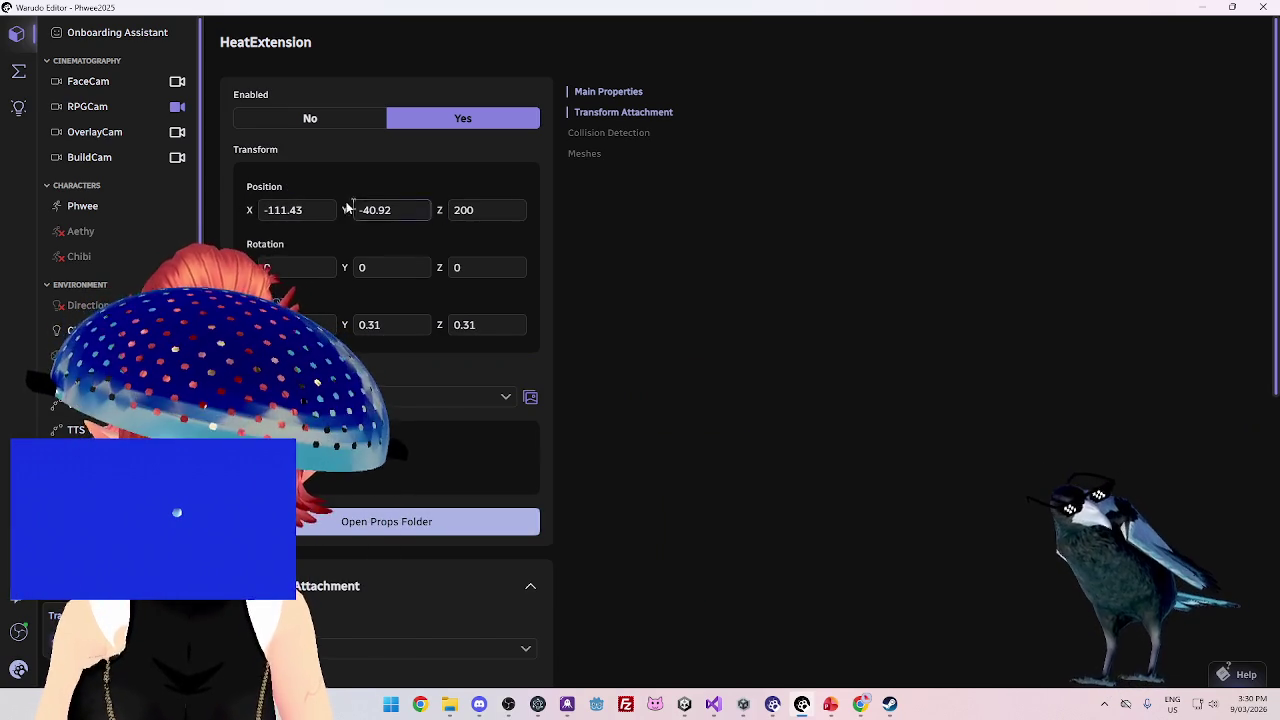
{"action": "mouse_move", "coordinate": [346, 207]}
{"action": "left_mouse_down"}
{"action": "mouse_move", "coordinate": [442, 207]}
{"action": "mouse_move", "coordinate": [398, 207]}
{"action": "left_mouse_up"}
{"action": "left_click_drag", "start_coordinate": [249, 324], "coordinate": [262, 324]}
{"action": "left_click_drag", "start_coordinate": [340, 209], "coordinate": [323, 209]}
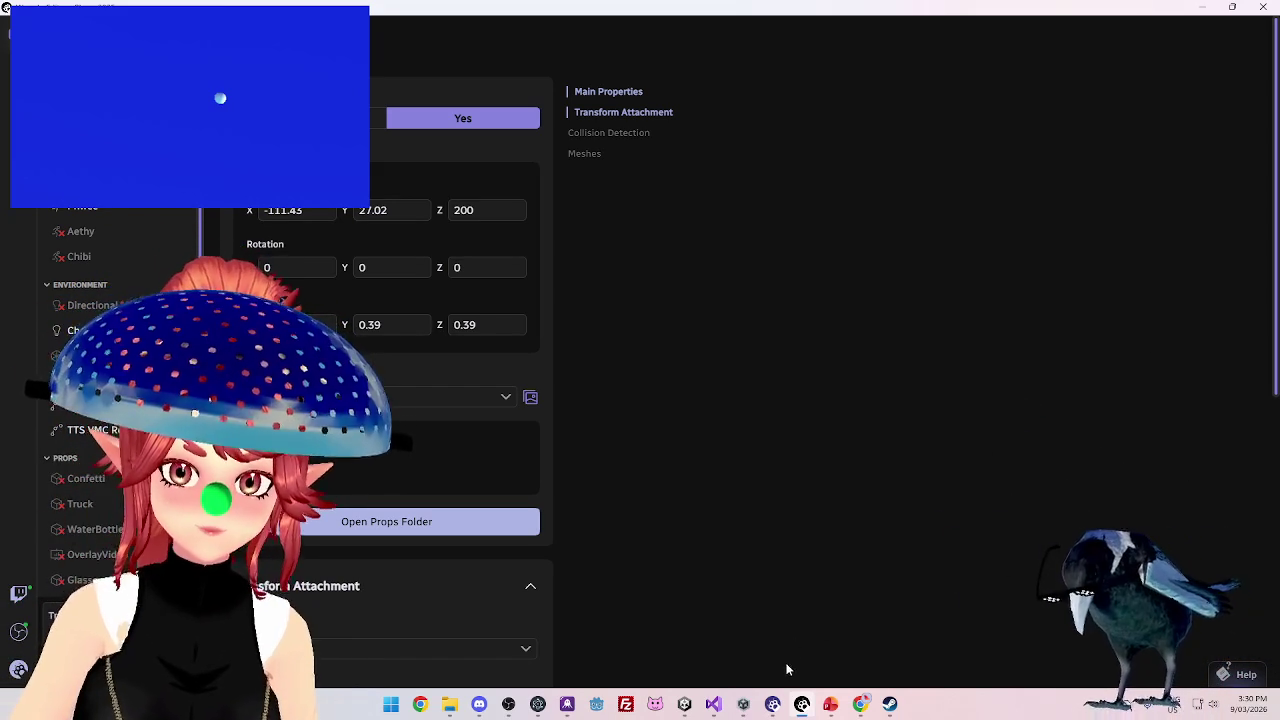
{"action": "mouse_move", "coordinate": [758, 706]}
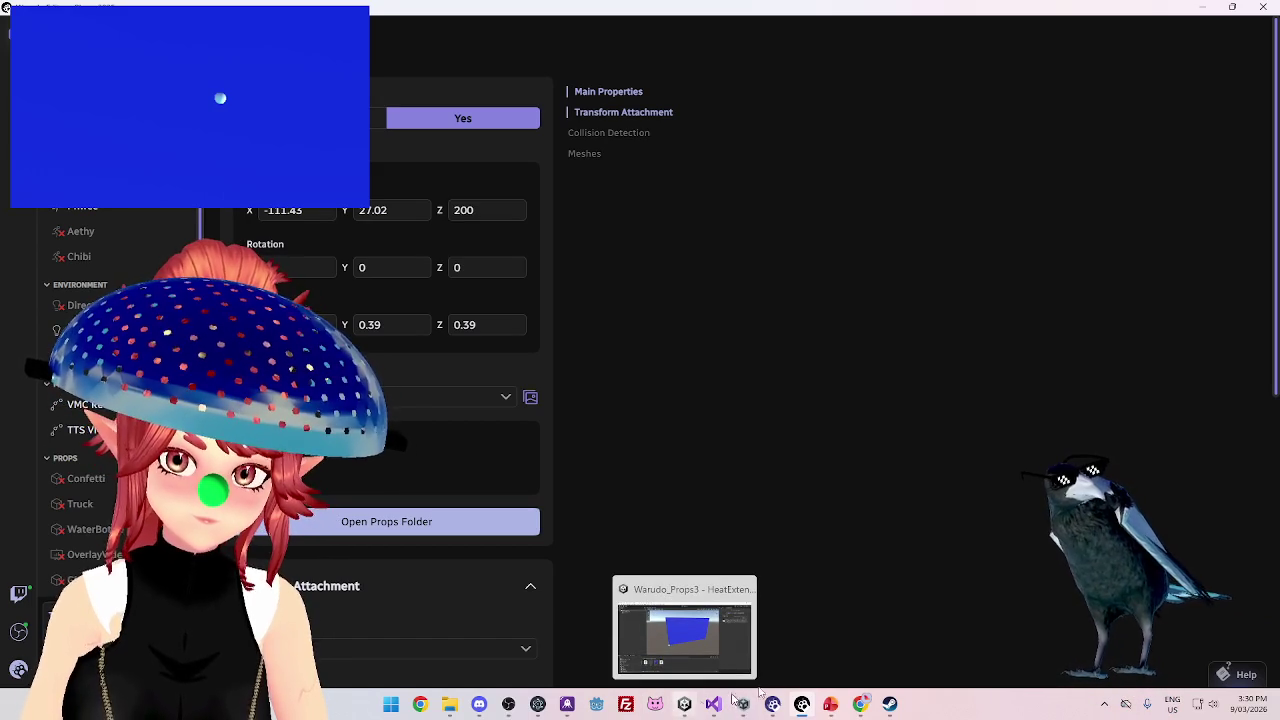
{"action": "left_click", "coordinate": [860, 704]}
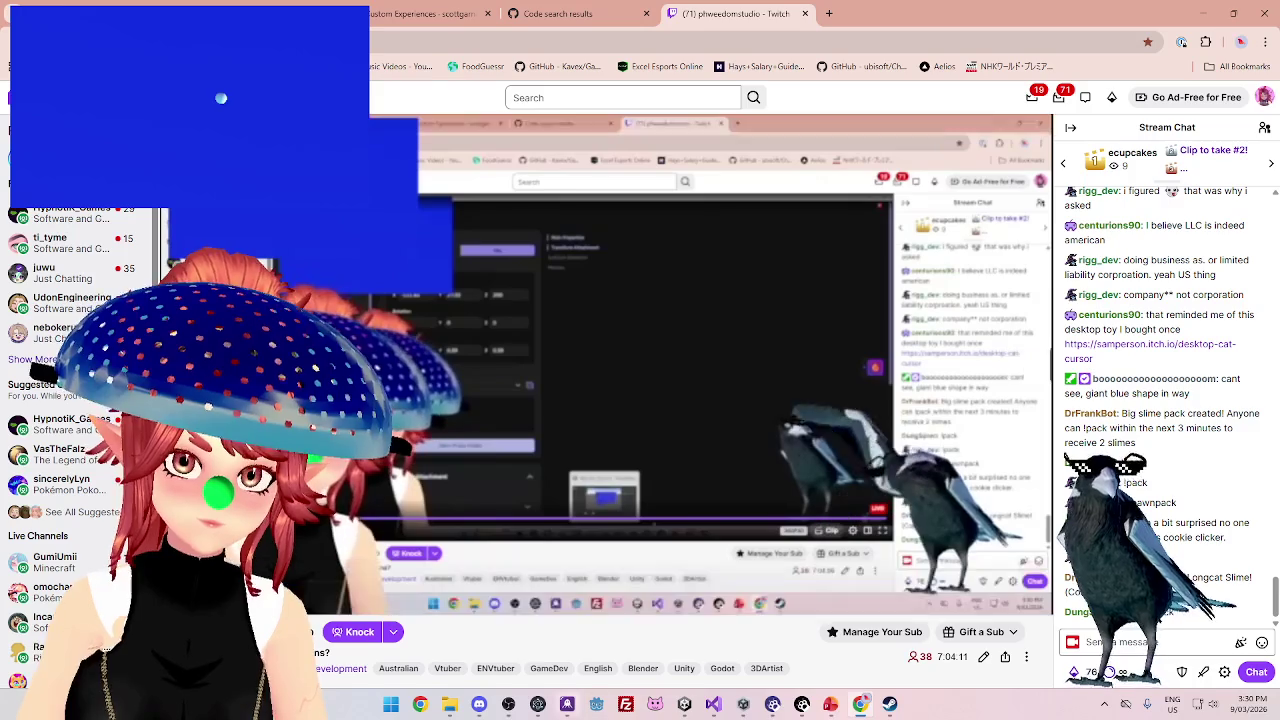
- Add a new mod export profile and name it HeatExtension
{"action": "left_click", "coordinate": [684, 704]}
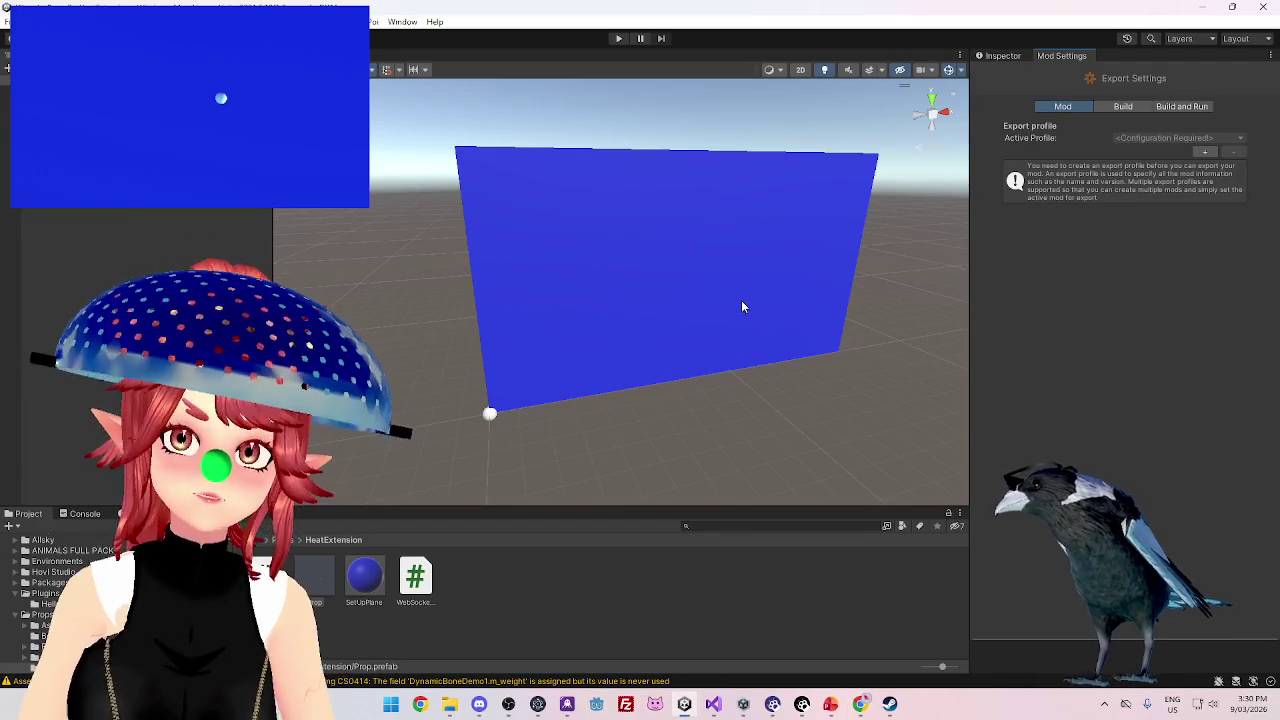
{"action": "left_click", "coordinate": [1205, 151]}
{"action": "left_click", "coordinate": [1165, 183]}
{"action": "type", "text": "HeatExtension"}
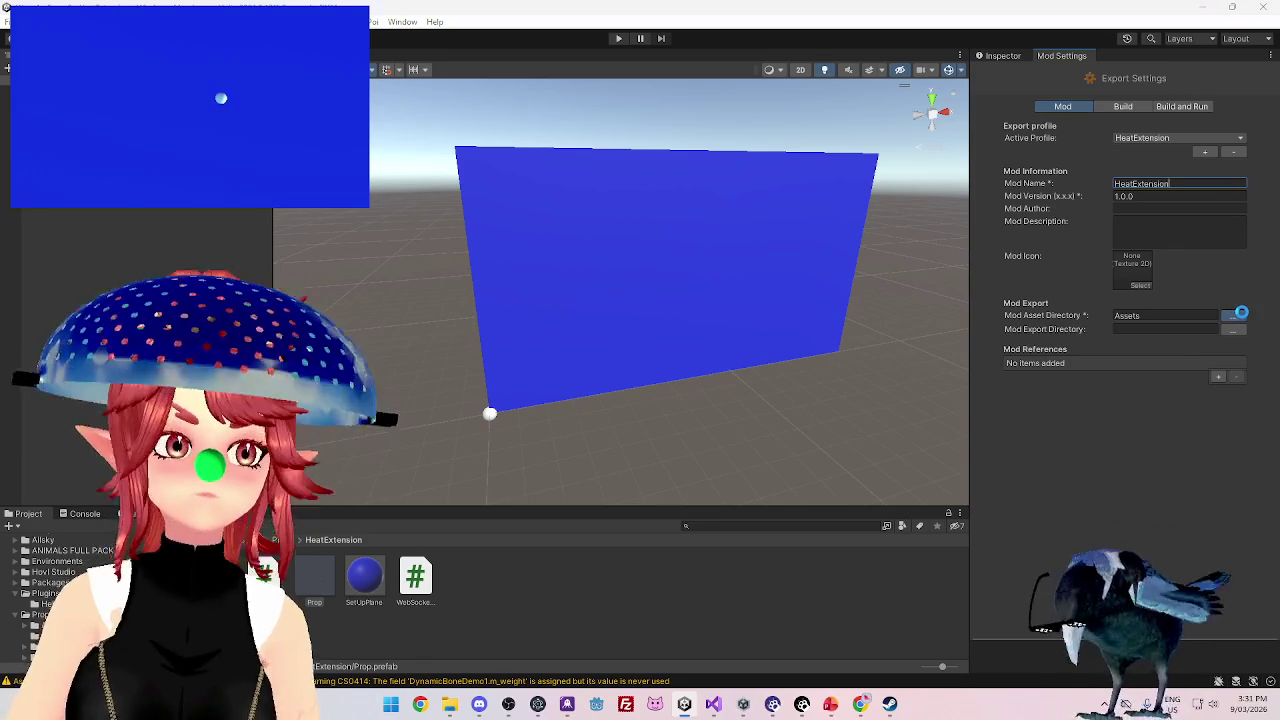
- Set the profile's assets folder to Assets/Props/HeatExtension
{"action": "left_click", "coordinate": [1236, 315]}
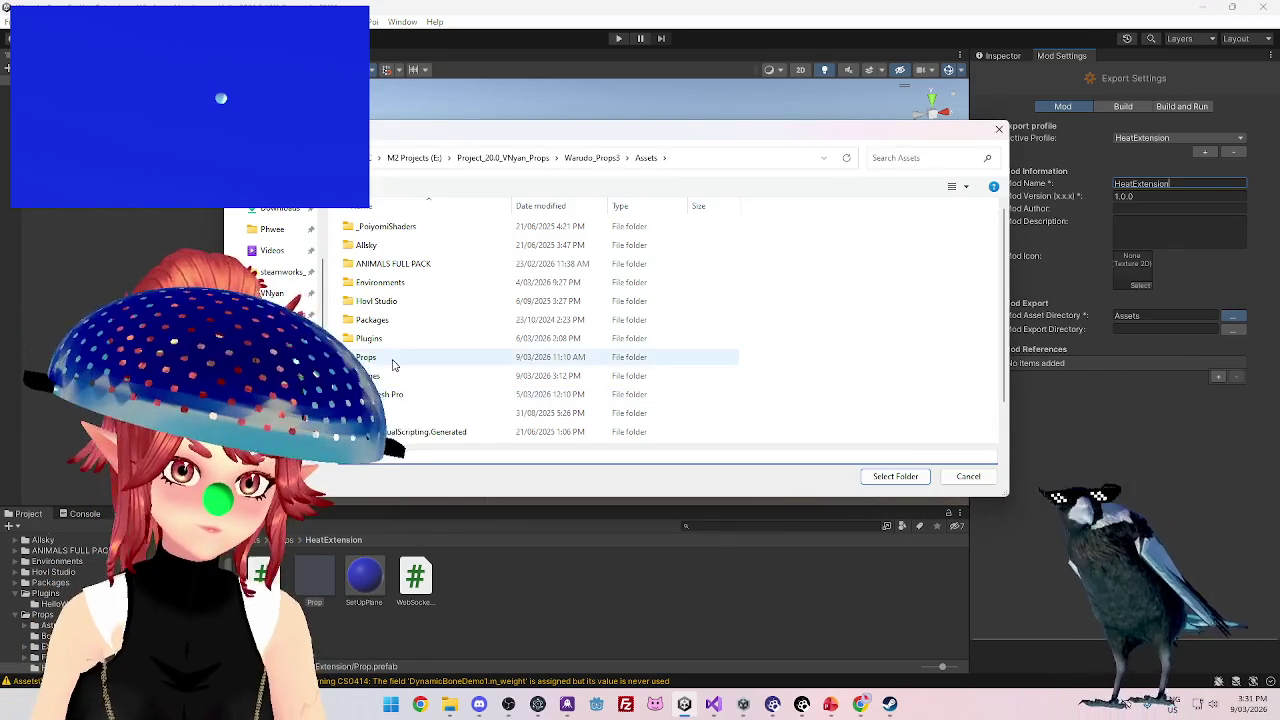
{"action": "double_click", "coordinate": [389, 365]}
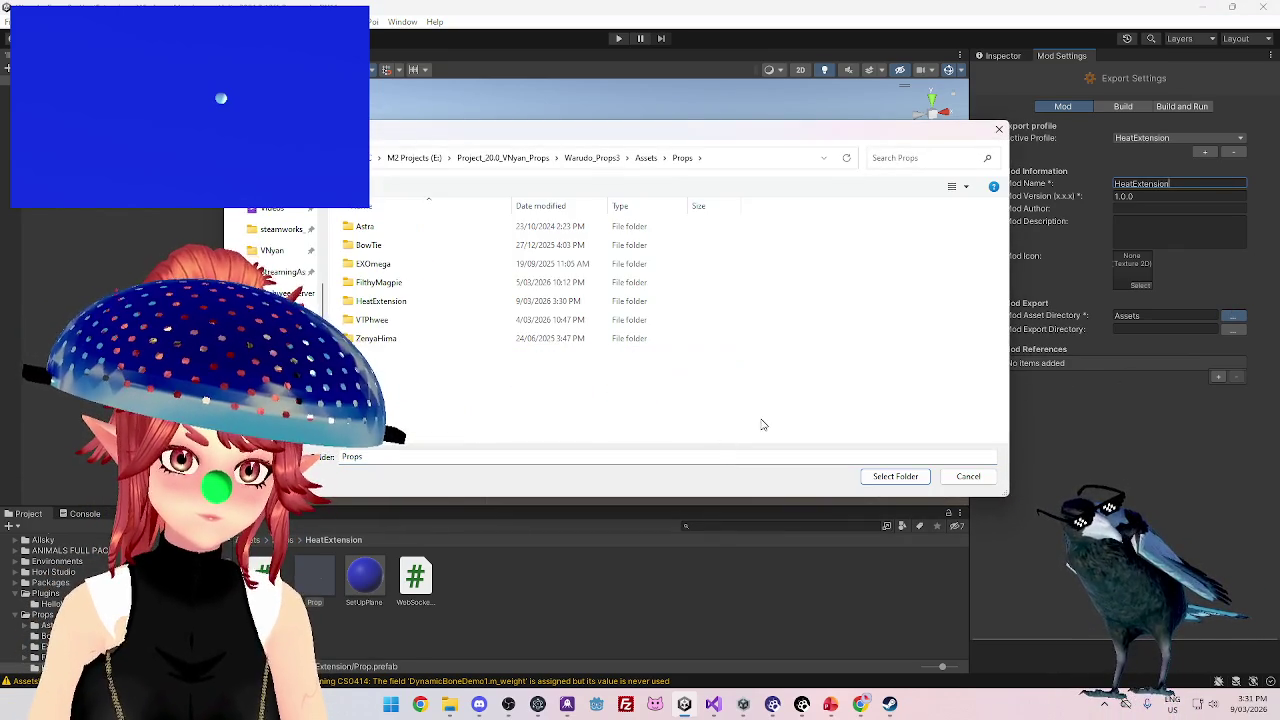
{"action": "double_click", "coordinate": [393, 300]}
{"action": "left_click", "coordinate": [906, 477]}
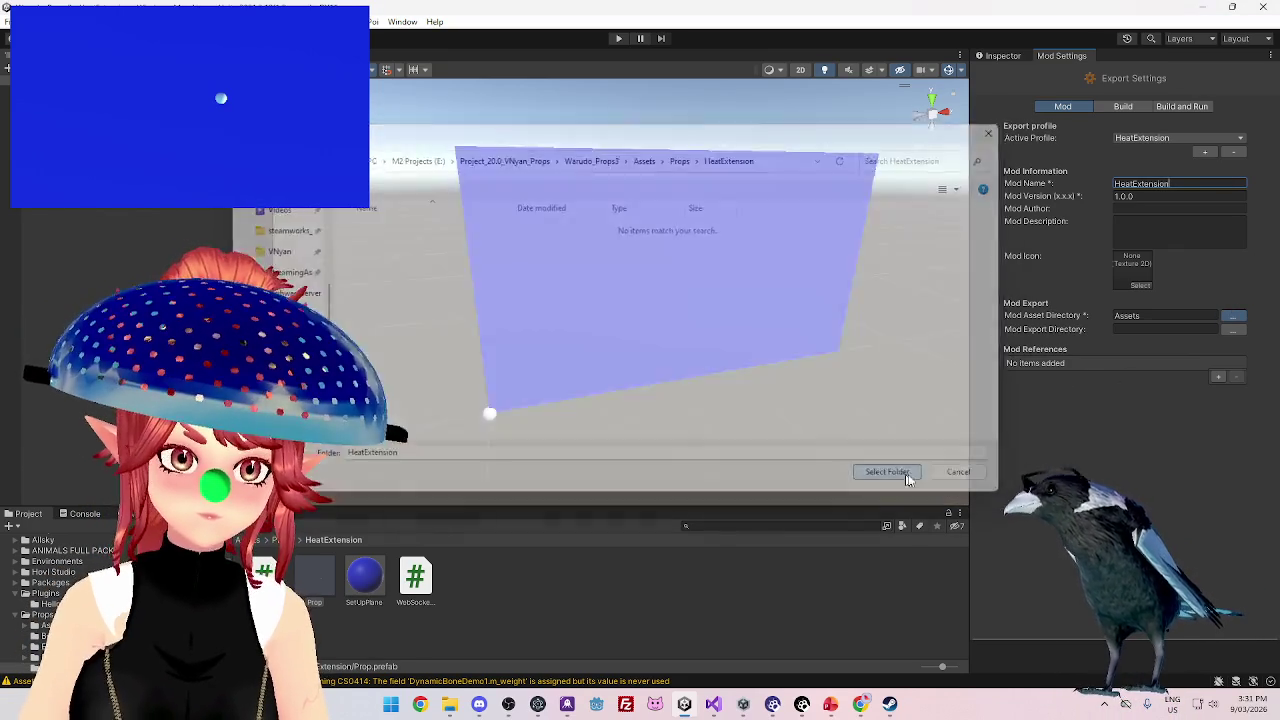
- Set the export folder to Warudo's StreamingAssets/Props and build the mod
{"action": "left_click", "coordinate": [1233, 329]}
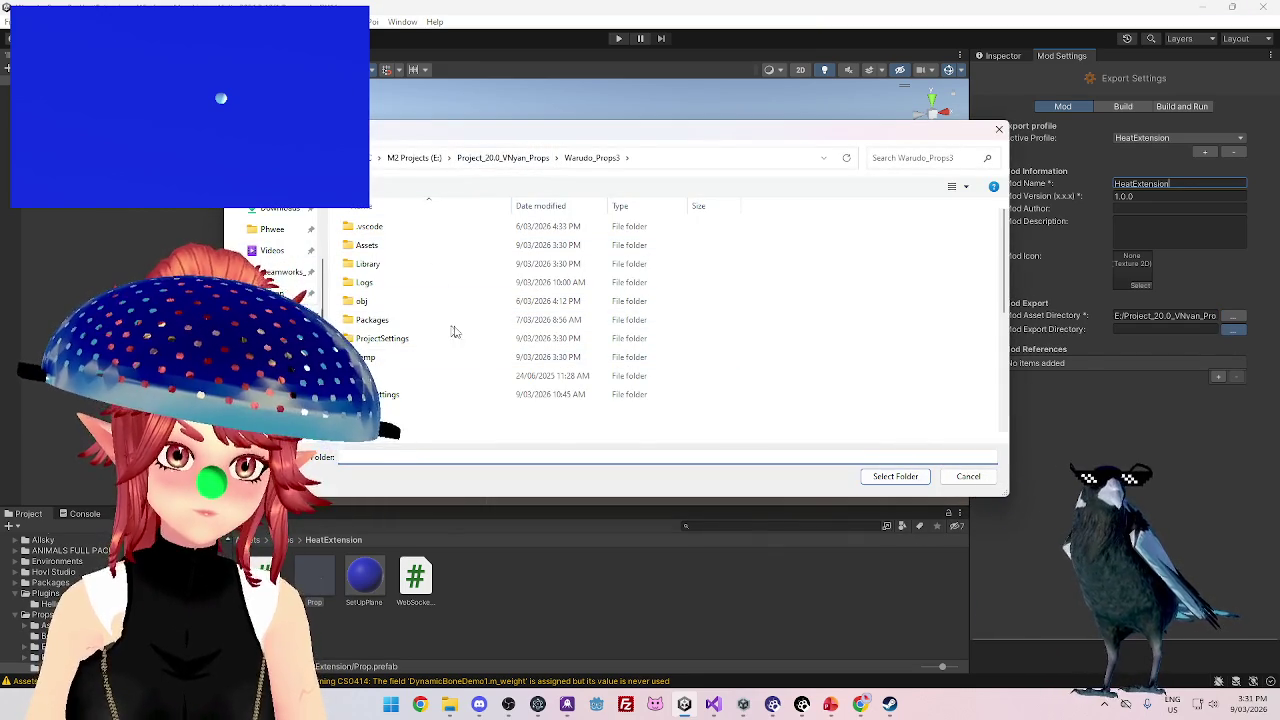
{"action": "left_click", "coordinate": [285, 293]}
{"action": "double_click", "coordinate": [382, 378]}
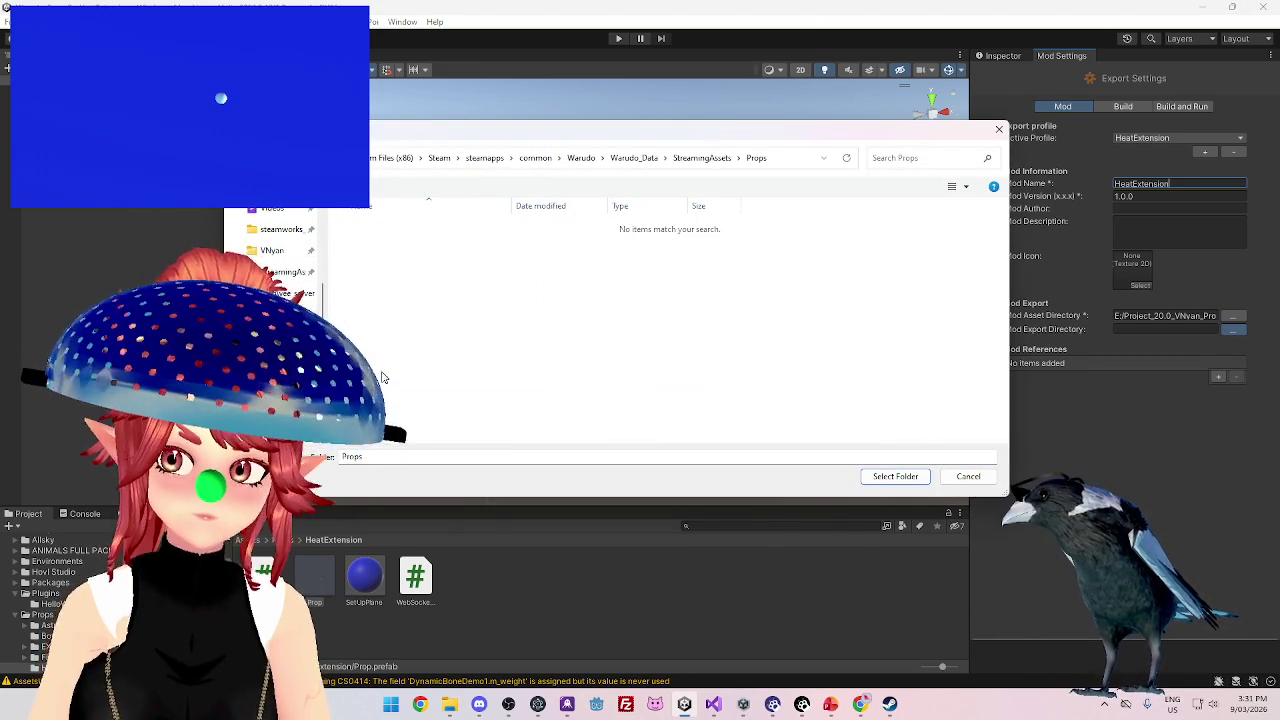
{"action": "left_click", "coordinate": [888, 477]}
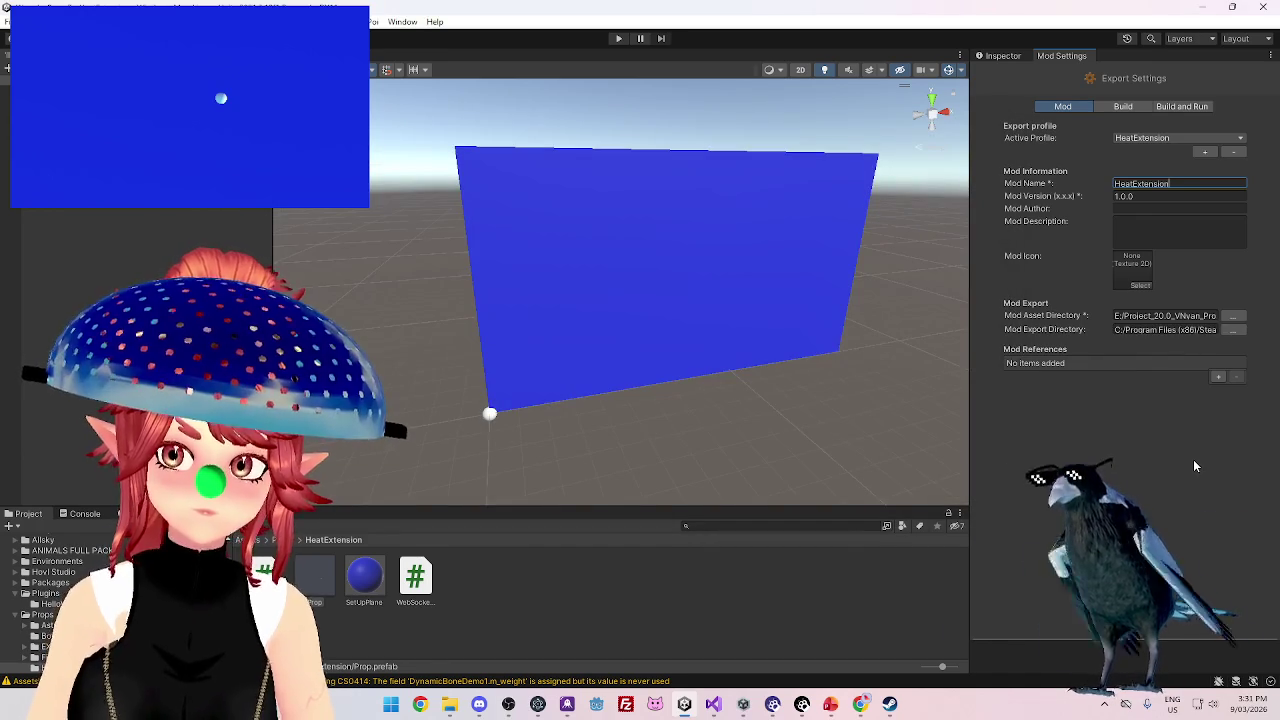
{"action": "left_click", "coordinate": [16, 21]}
{"action": "left_click", "coordinate": [300, 107]}
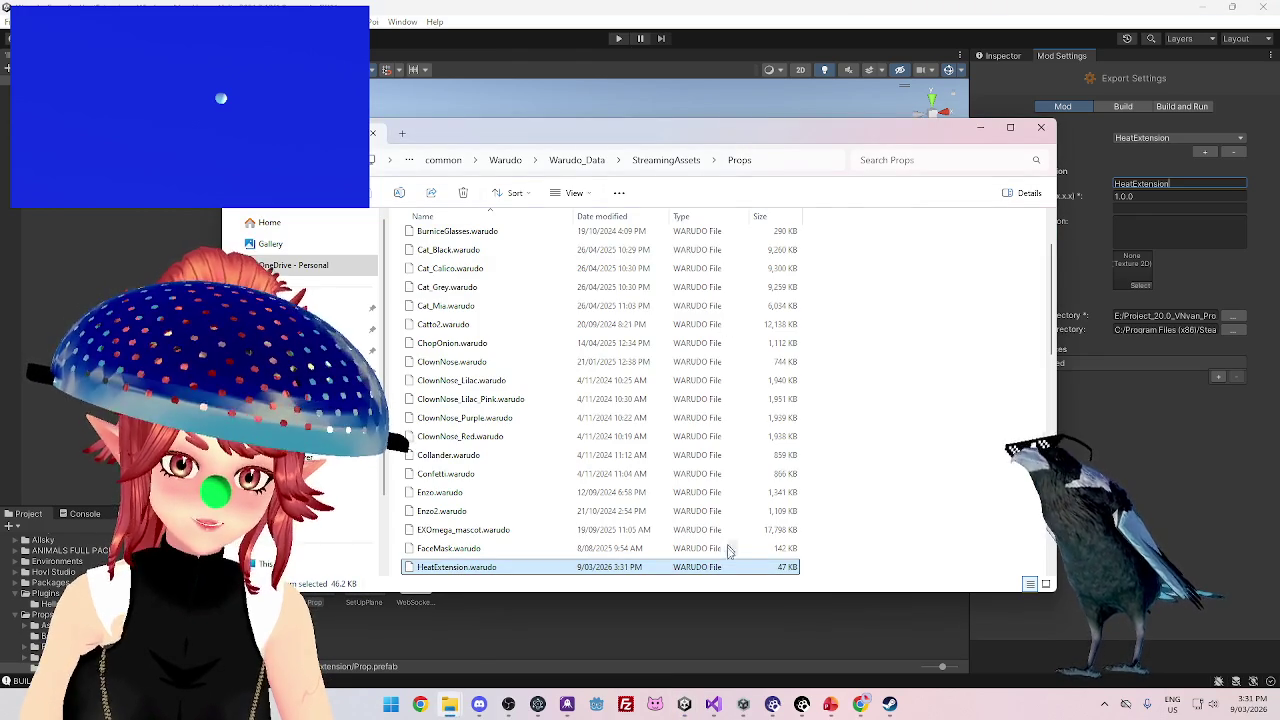
- Check HeatExtension.warudo in Warudo's Props folder, then return to Visual Studio
{"action": "left_click", "coordinate": [859, 704]}
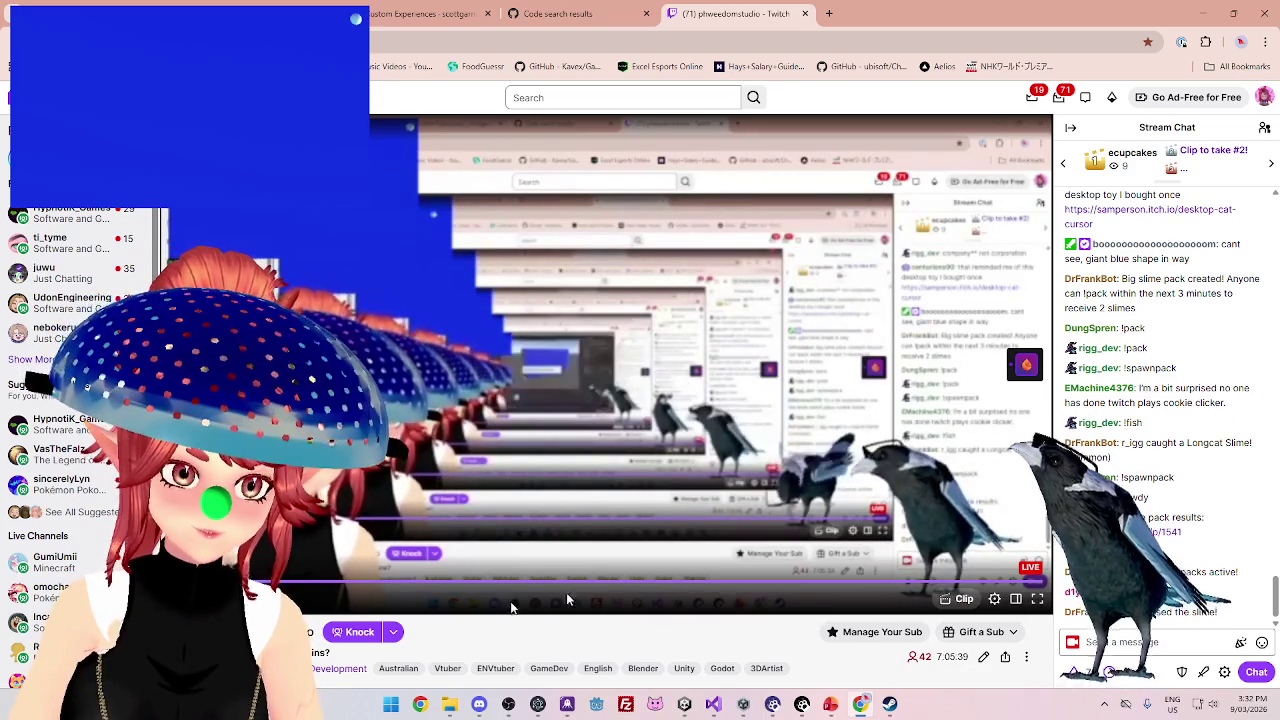
{"action": "left_click", "coordinate": [743, 625]}
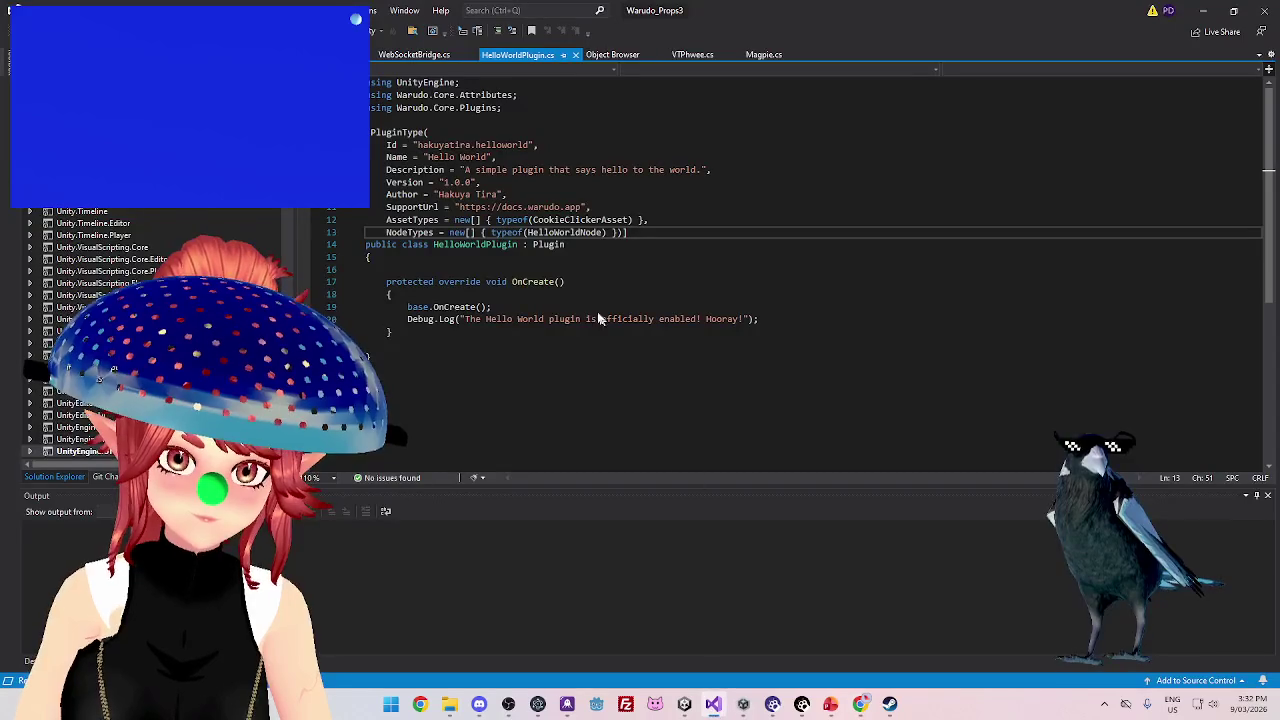
- Add the comment '//off screen but only by a bit' to line 50 of DrawClick.cs
{"action": "key", "text": "ctrl+Tab"}
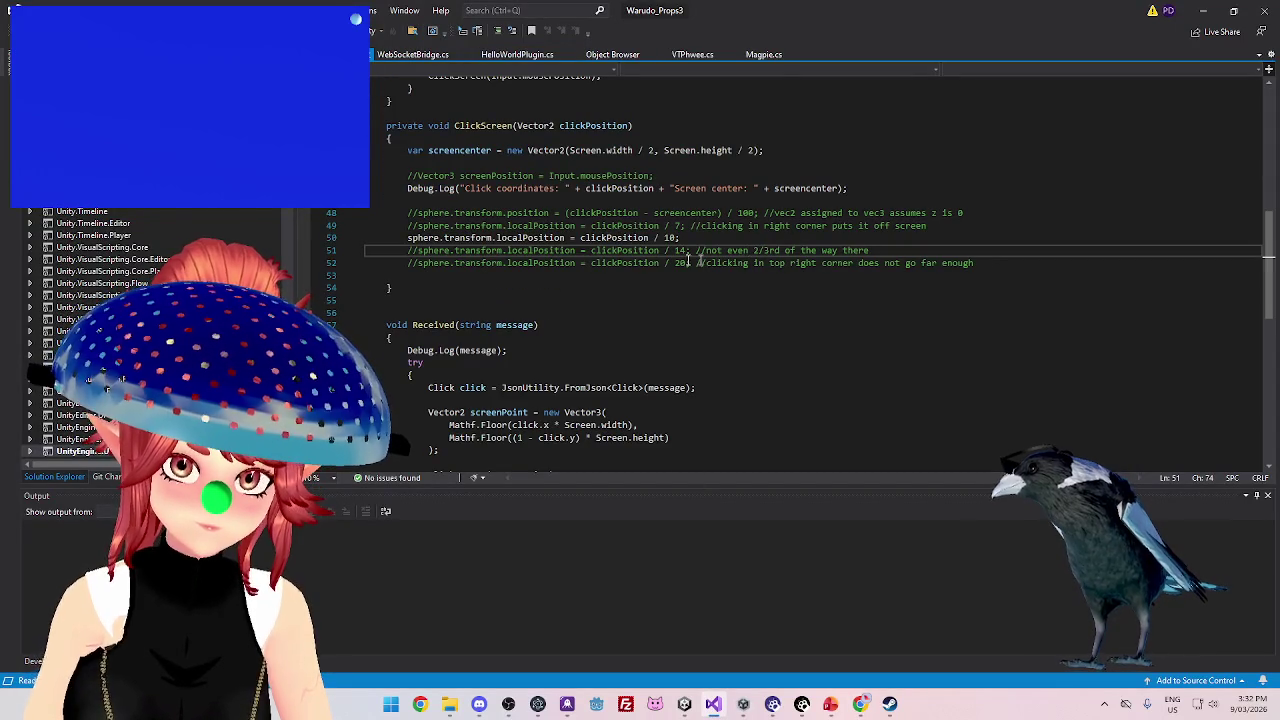
{"action": "left_click", "coordinate": [733, 249]}
{"action": "type", "text": "//"}
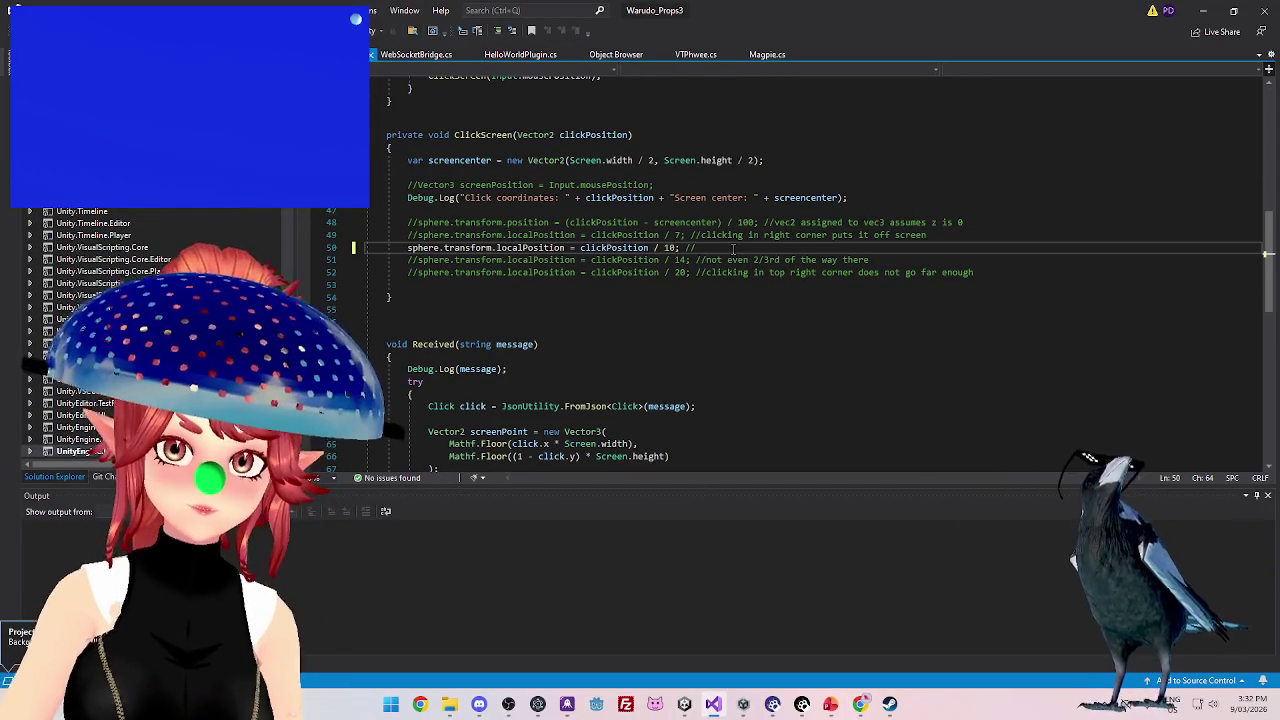
{"action": "type", "text": "off scree"}
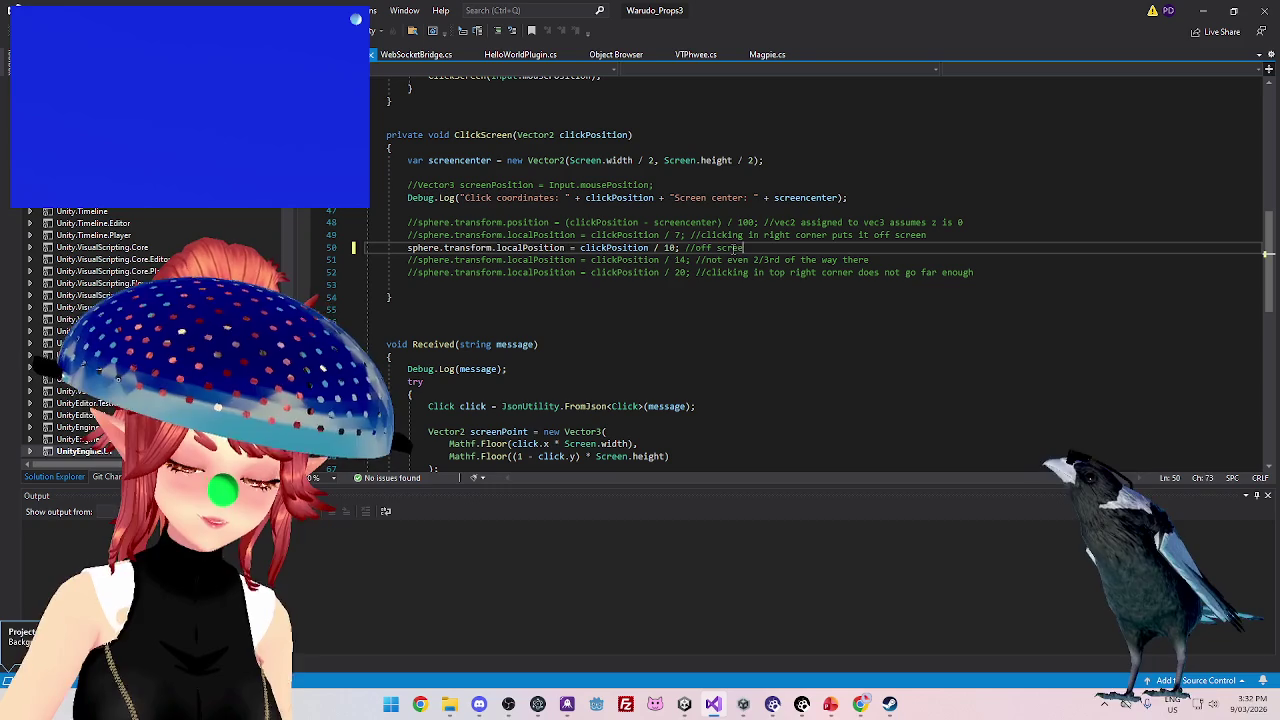
{"action": "type", "text": "n but only by a bit"}
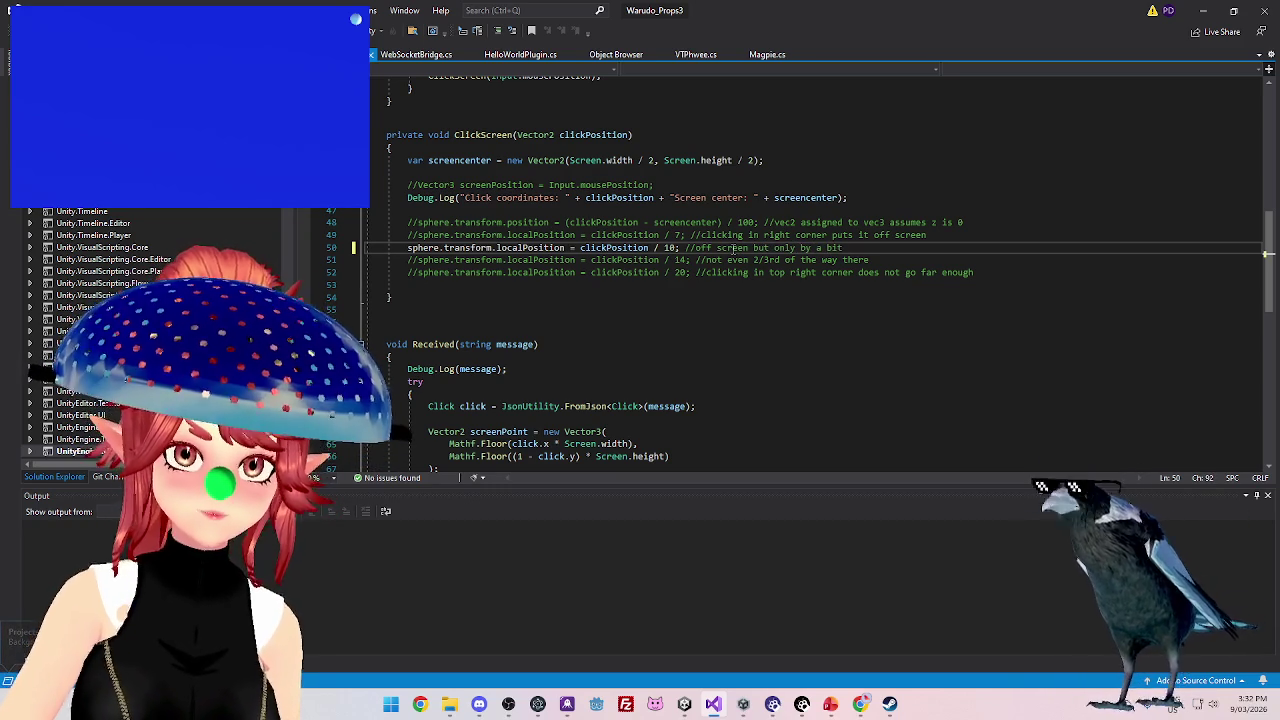
{"action": "left_click_drag", "start_coordinate": [703, 234], "coordinate": [870, 234]}
{"action": "key", "text": "ctrl+c"}
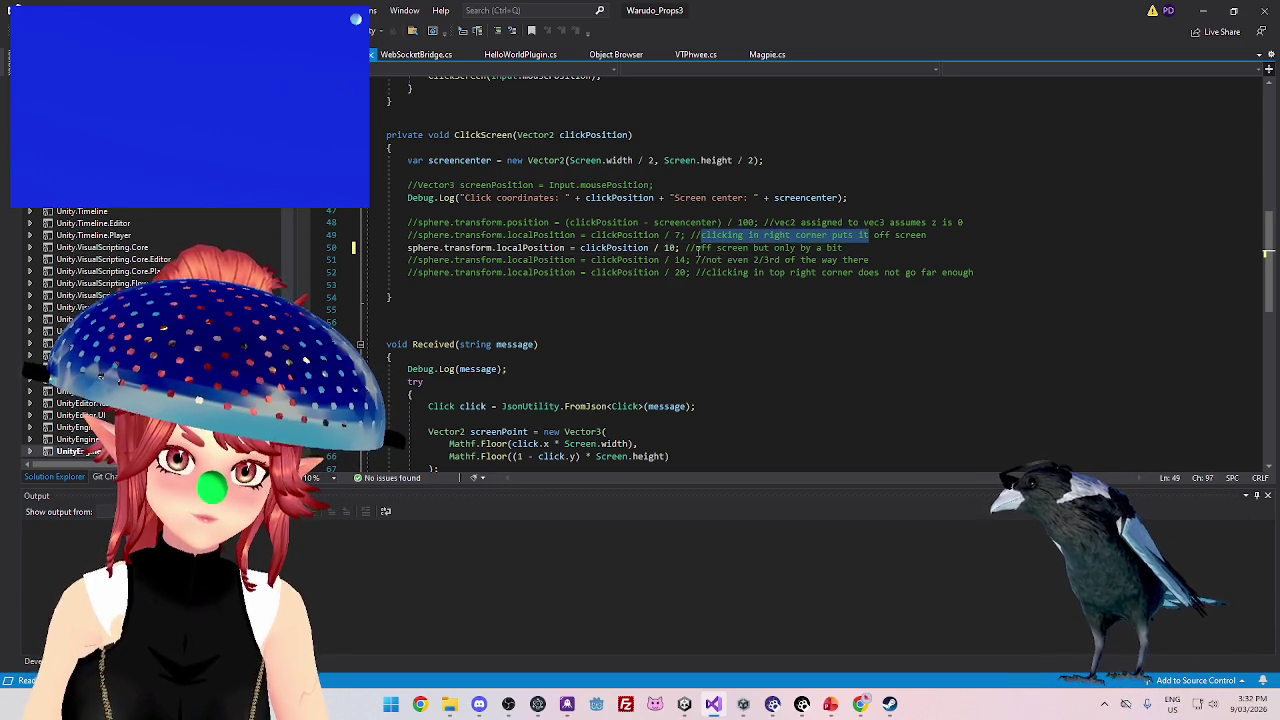
{"action": "left_click", "coordinate": [697, 248]}
{"action": "key", "text": "ctrl+v"}
{"action": "mouse_move", "coordinate": [862, 248]}
{"action": "left_mouse_down"}
{"action": "mouse_move", "coordinate": [955, 248]}
{"action": "mouse_move", "coordinate": [928, 250]}
{"action": "left_mouse_up"}
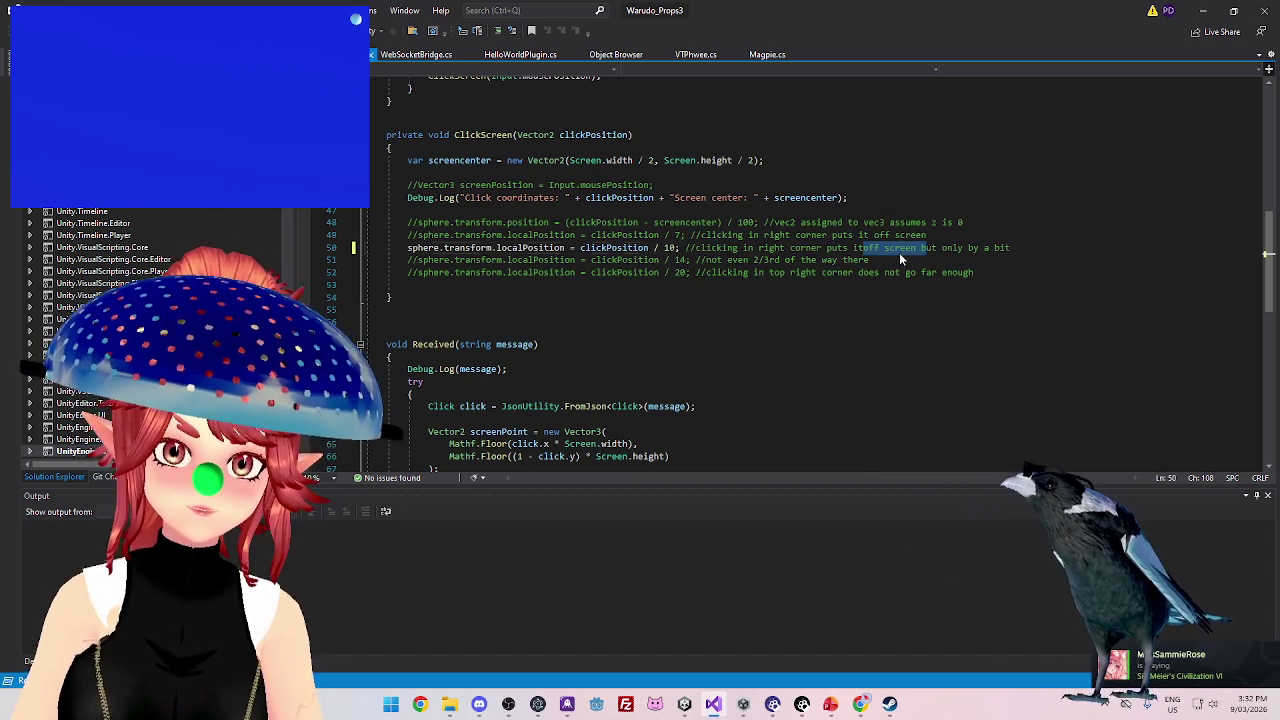
{"action": "key", "text": "Left"}
- Delete the obsolete divide-by-7 line and the commented-out divide-by-20 line
{"action": "key", "text": "Up"}
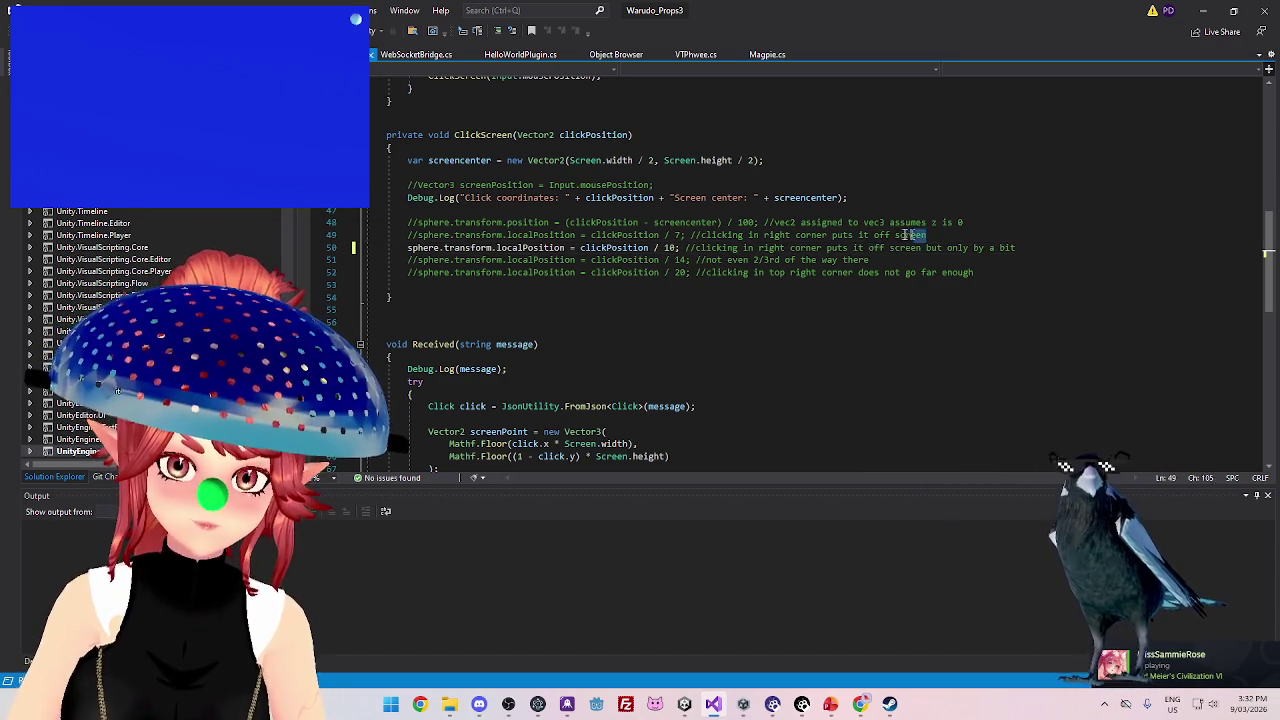
{"action": "key", "text": "shift+Home"}
{"action": "key", "text": "shift+Home"}
{"action": "key", "text": "Delete"}
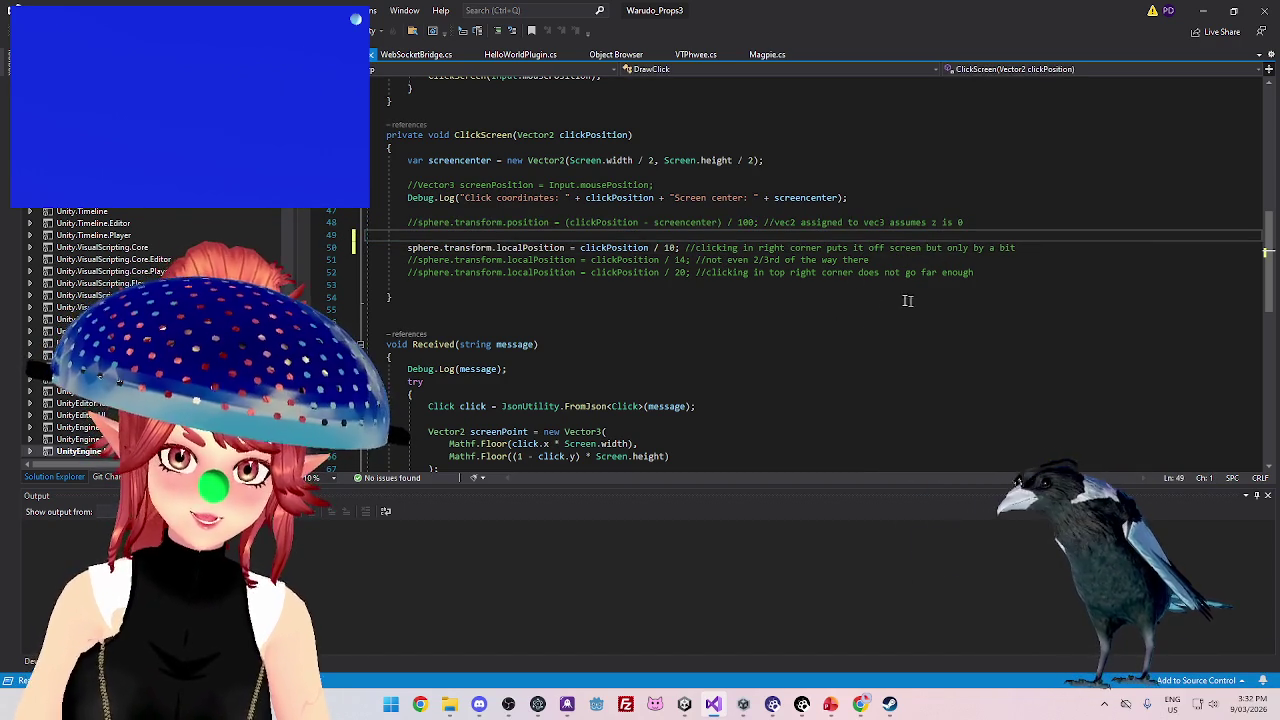
{"action": "left_click_drag", "start_coordinate": [974, 273], "coordinate": [730, 273]}
{"action": "key", "text": "shift+Home"}
{"action": "key", "text": "shift+Home"}
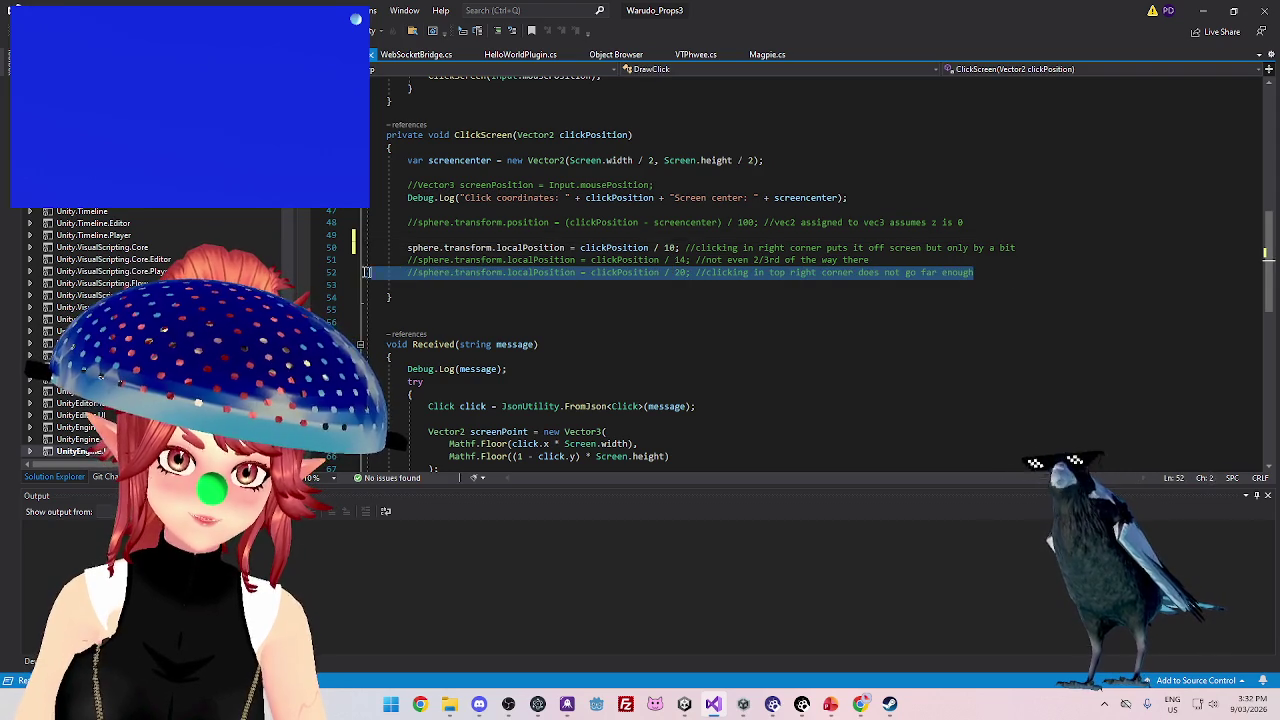
{"action": "key", "text": "Delete"}
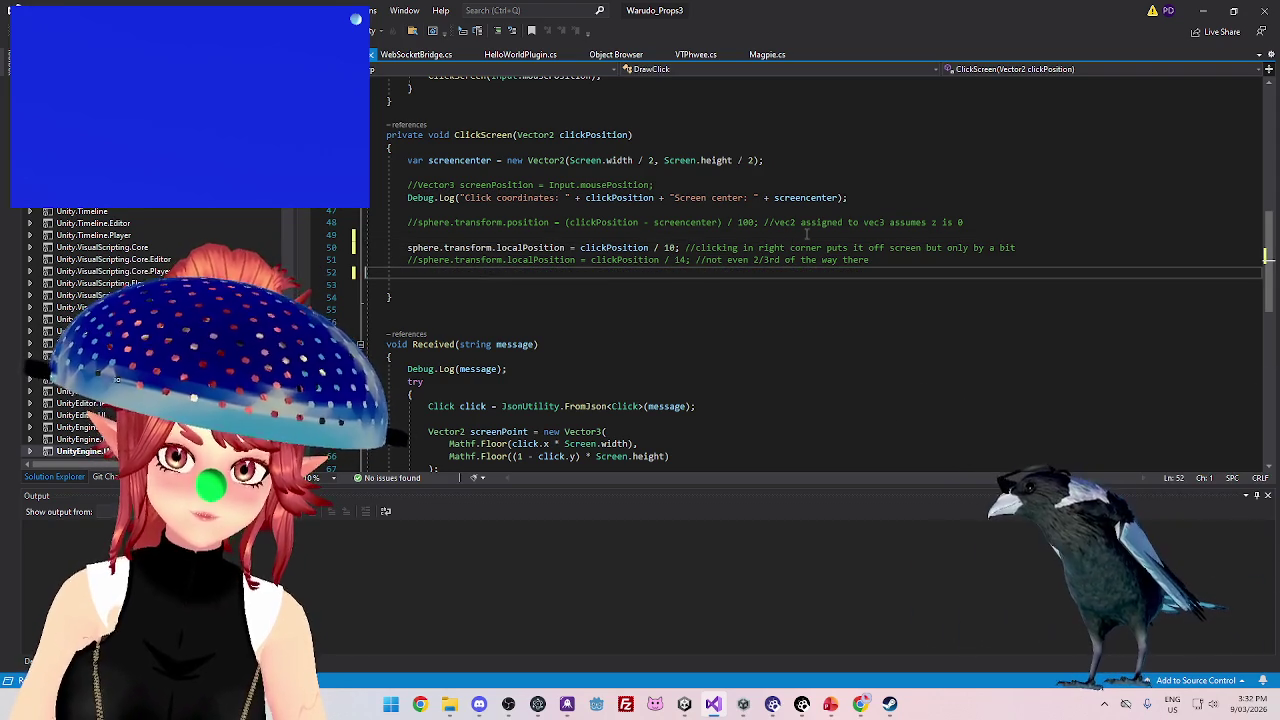
- Insert a blank line below the divide-by-10 statement and select that statement
{"action": "left_click", "coordinate": [789, 240]}
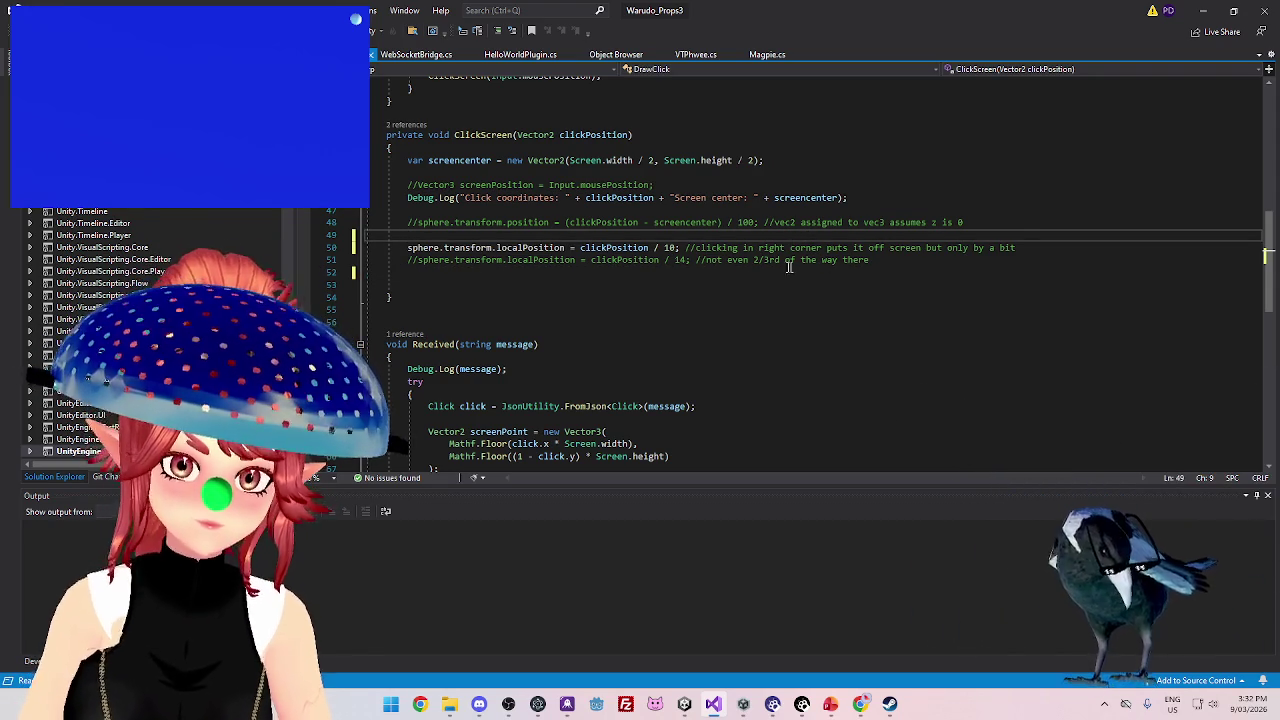
{"action": "left_click", "coordinate": [1038, 249]}
{"action": "key", "text": "Return"}
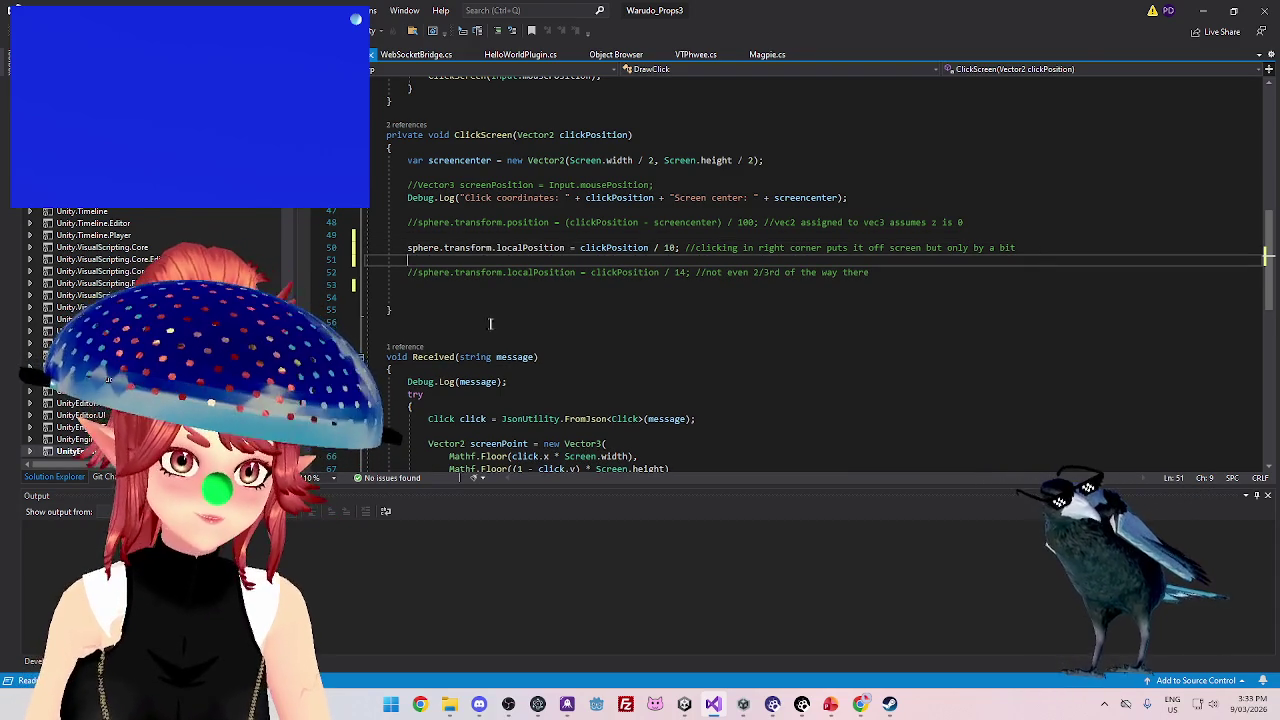
{"action": "left_click_drag", "start_coordinate": [408, 248], "coordinate": [669, 247]}
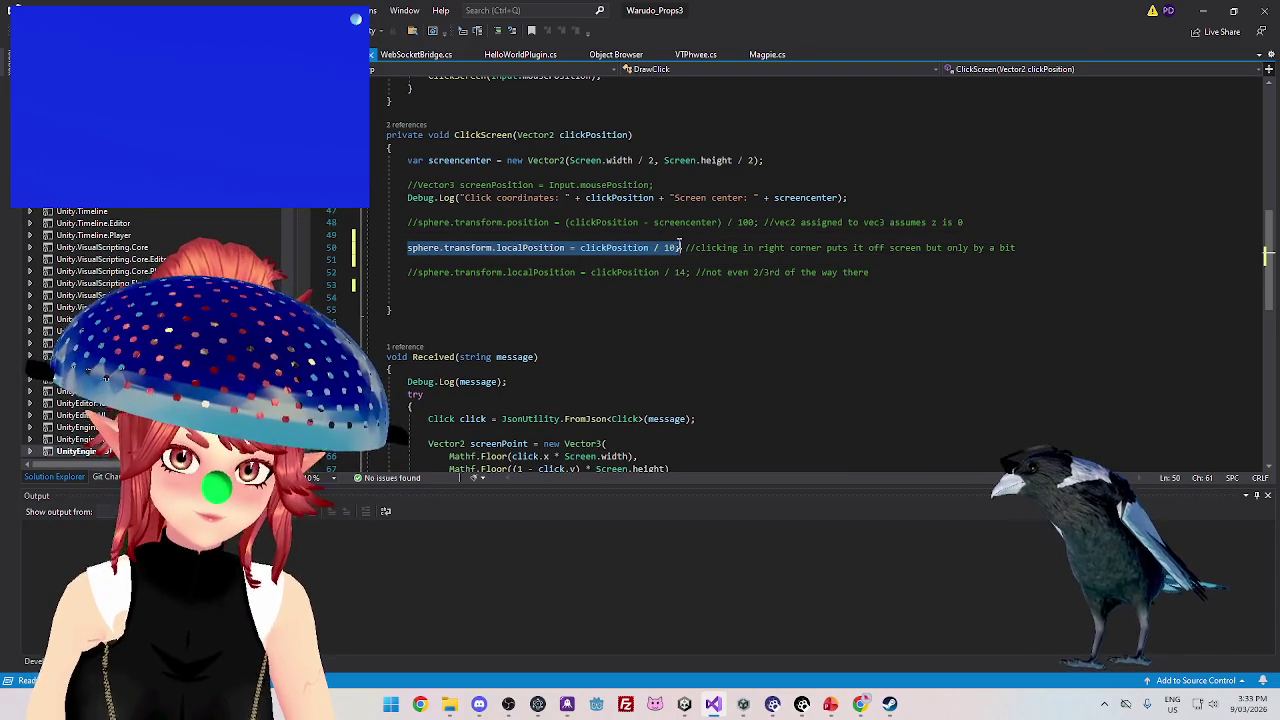
- Duplicate the sphere position statement and change the copy's divisor to clickPosition / 12
{"action": "key", "text": "ctrl+c"}
{"action": "key", "text": "Down"}
{"action": "key", "text": "ctrl+v"}
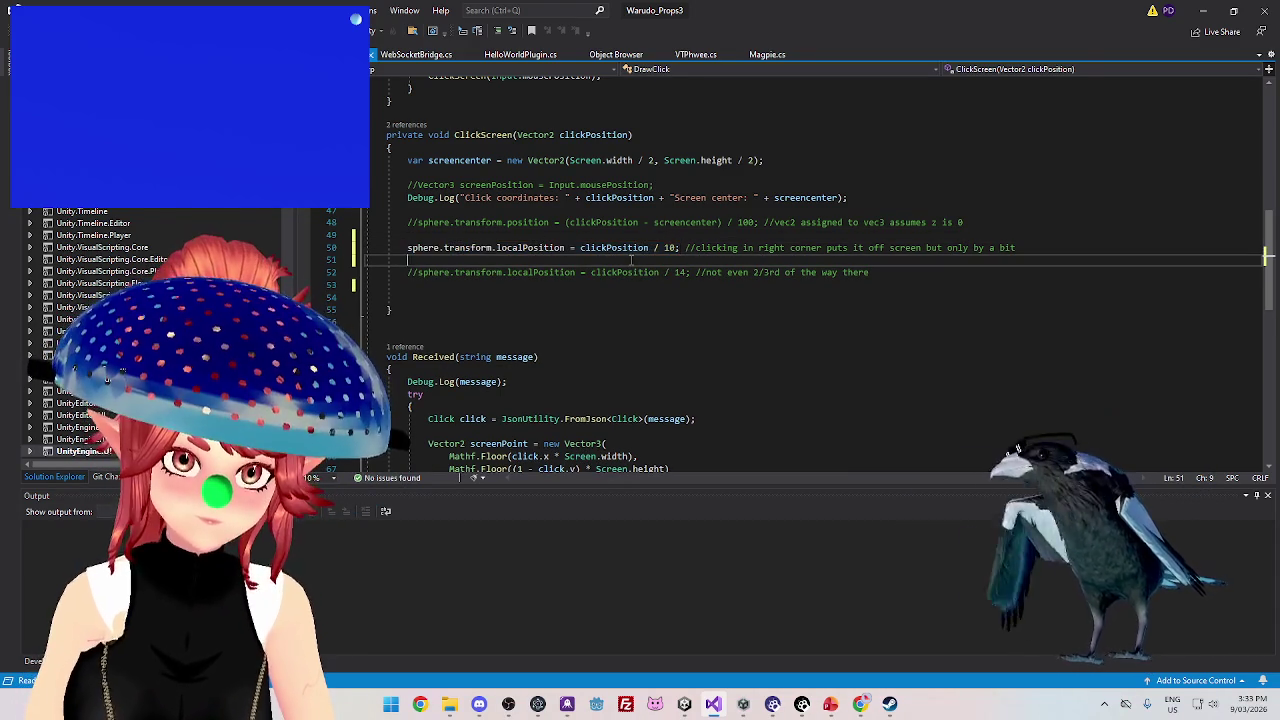
{"action": "left_click", "coordinate": [669, 260]}
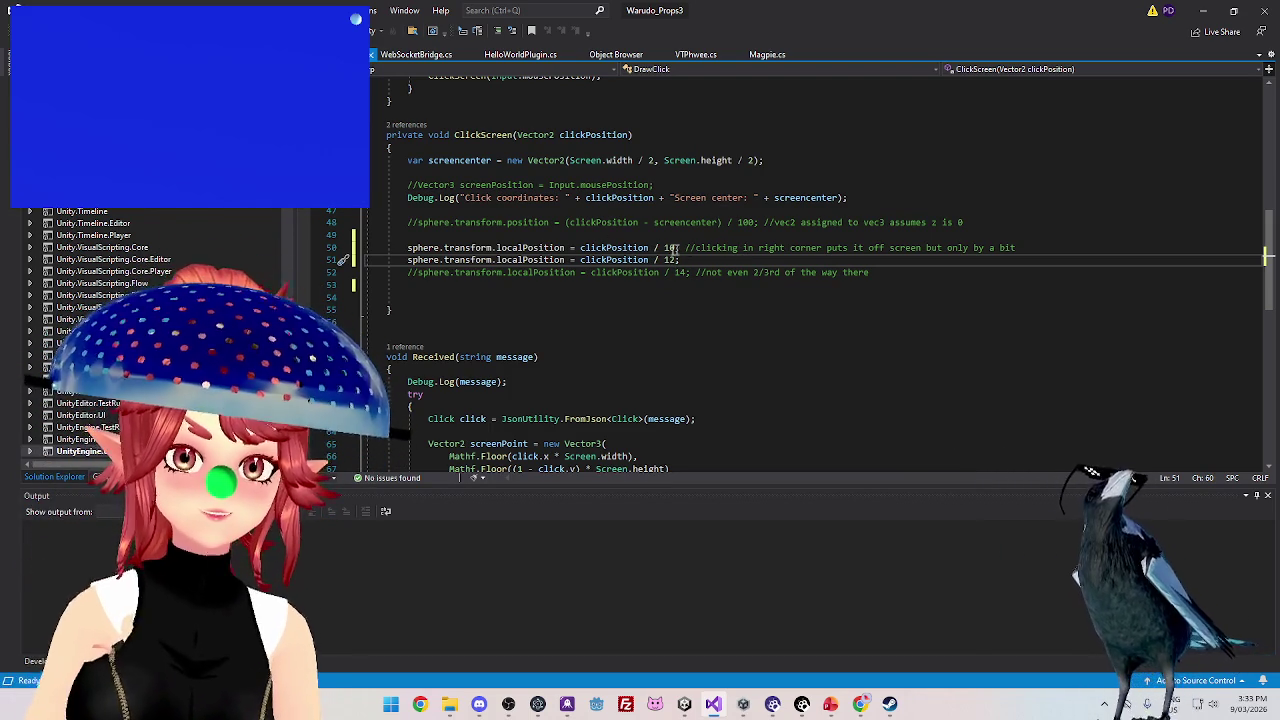
{"action": "key", "text": "End"}
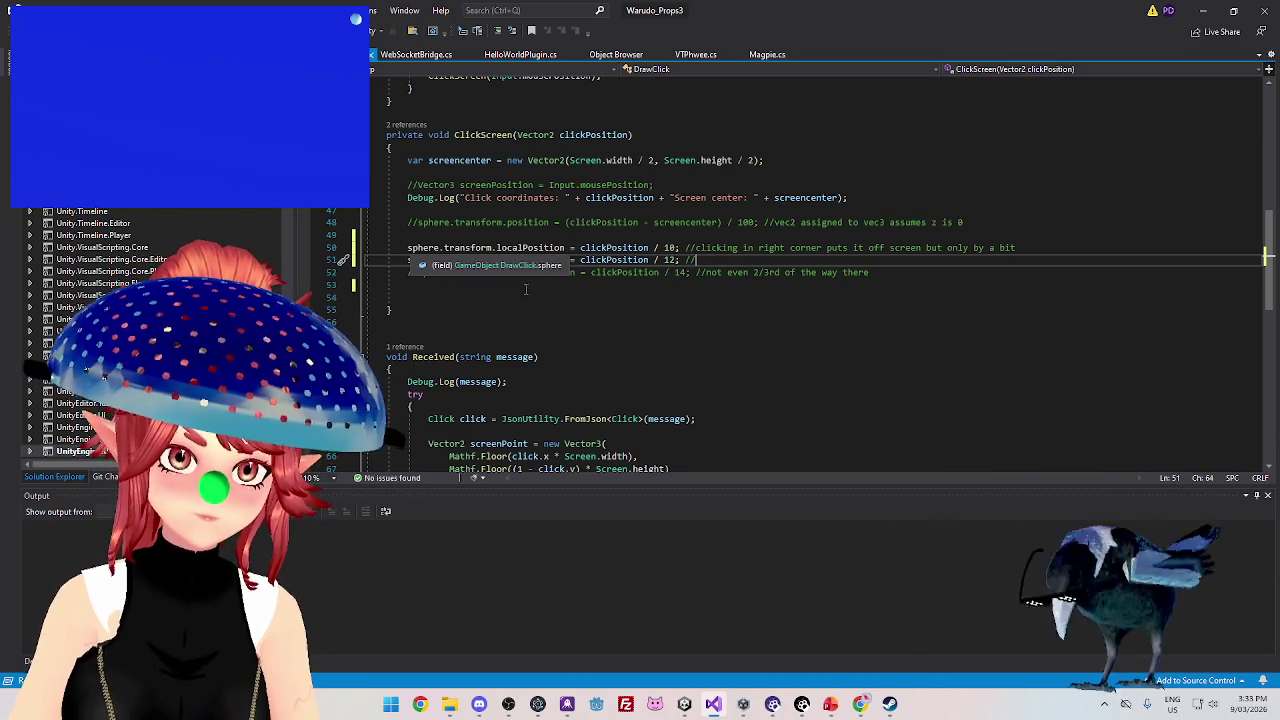
- Comment out the old clickPosition / 10 line, save DrawClick.cs, and return to Unity
{"action": "left_click_drag", "start_coordinate": [407, 247], "coordinate": [696, 247]}
{"action": "key", "text": "ctrl+k"}
{"action": "key", "text": "ctrl+c"}
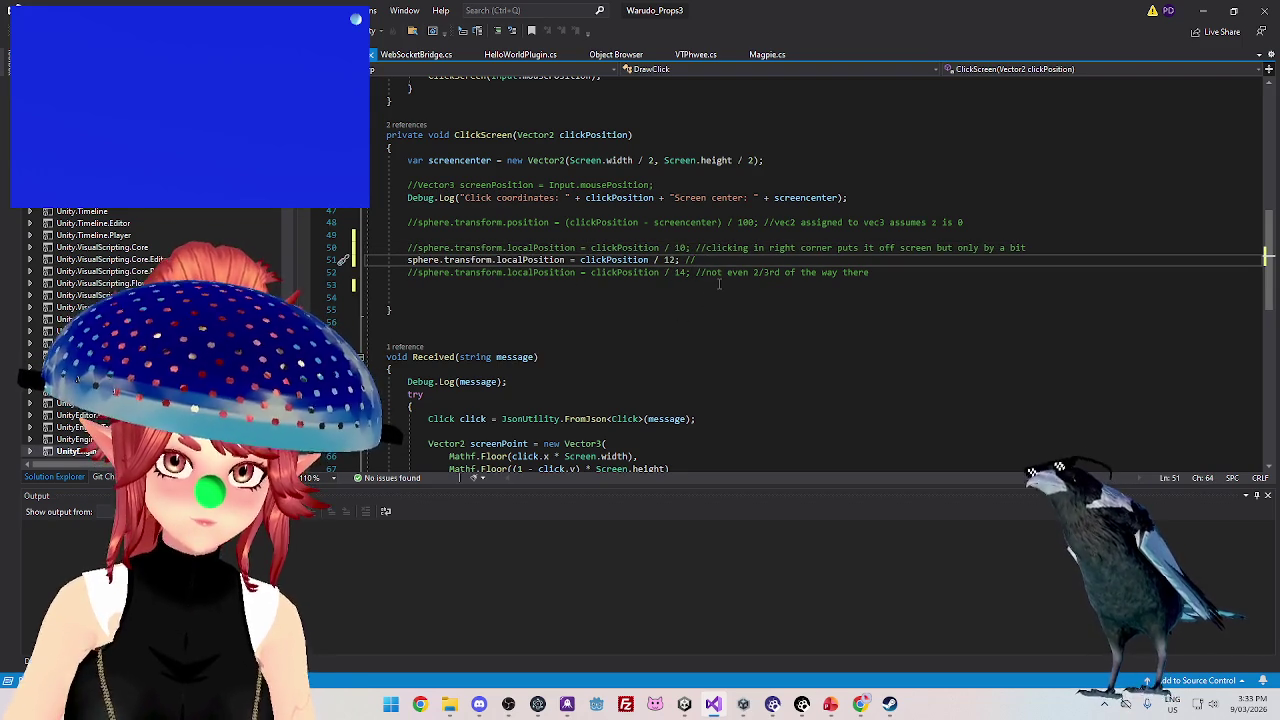
{"action": "key", "text": "ctrl+s"}
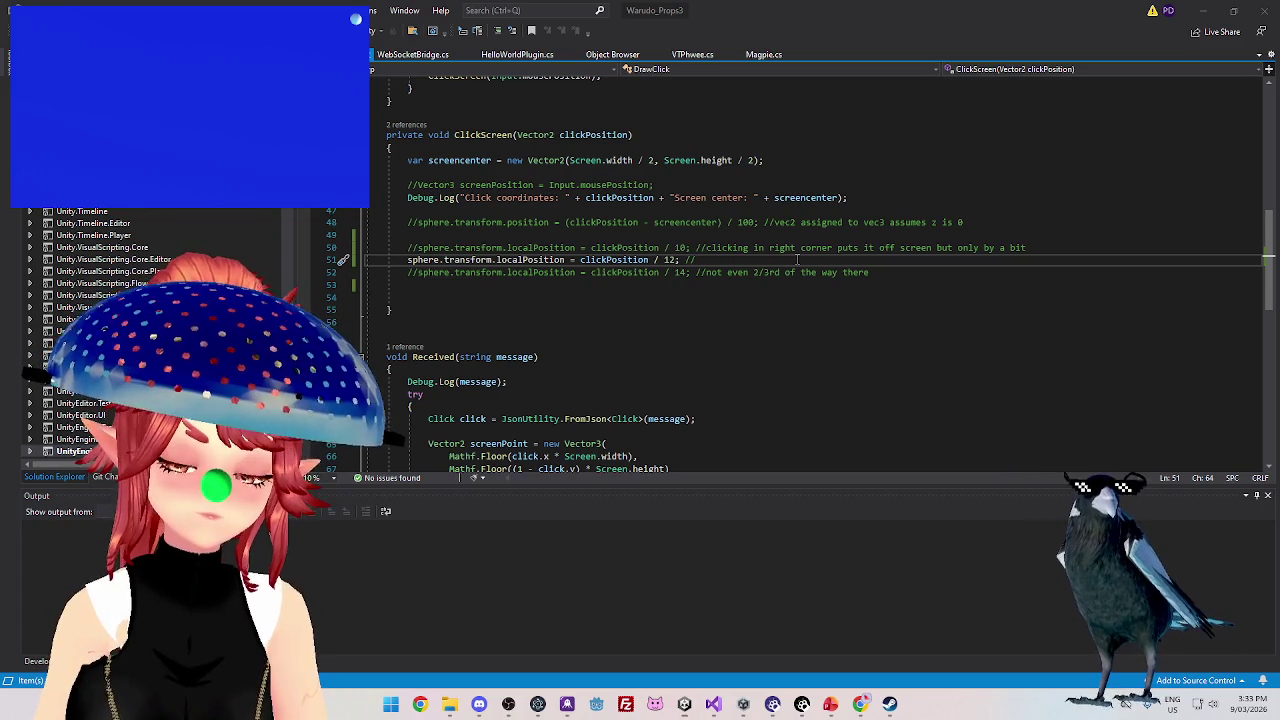
{"action": "key", "text": "alt+Tab"}
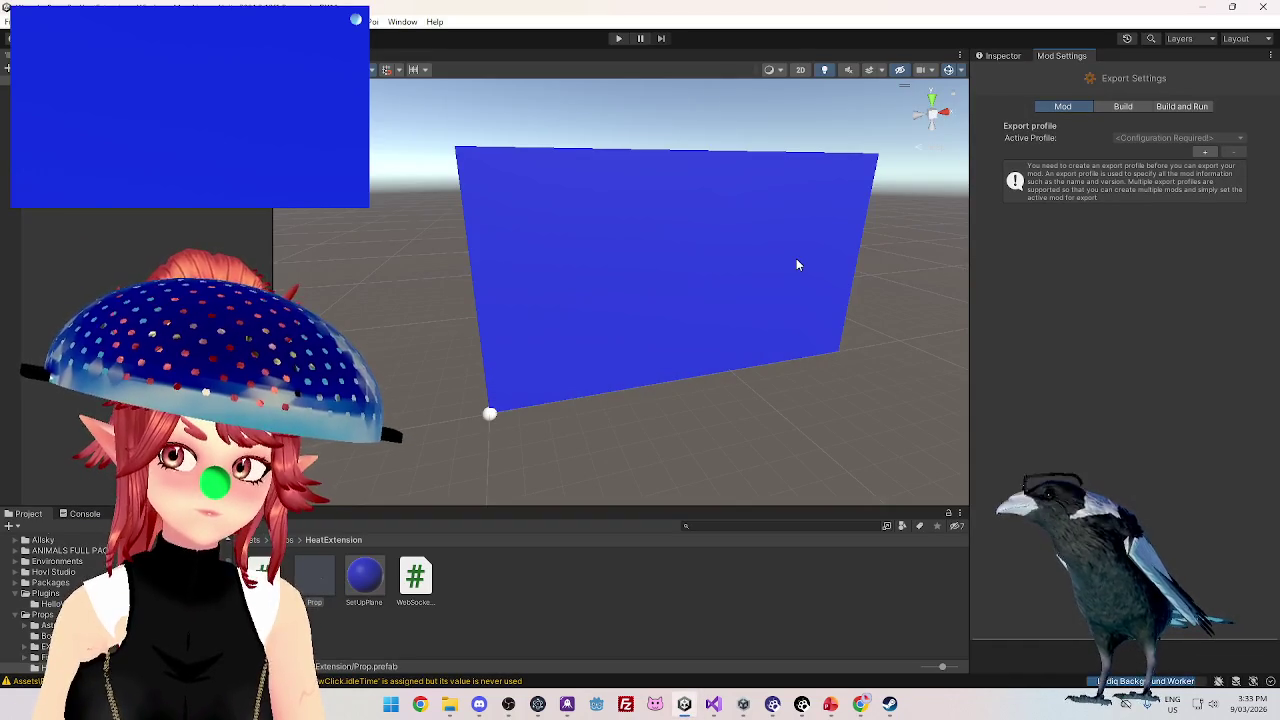
- Add a new export profile with Mod Asset Directory set to Assets/Props/HeatExtension
{"action": "left_click", "coordinate": [1205, 152]}
{"action": "type", "text": "HeatExtension"}
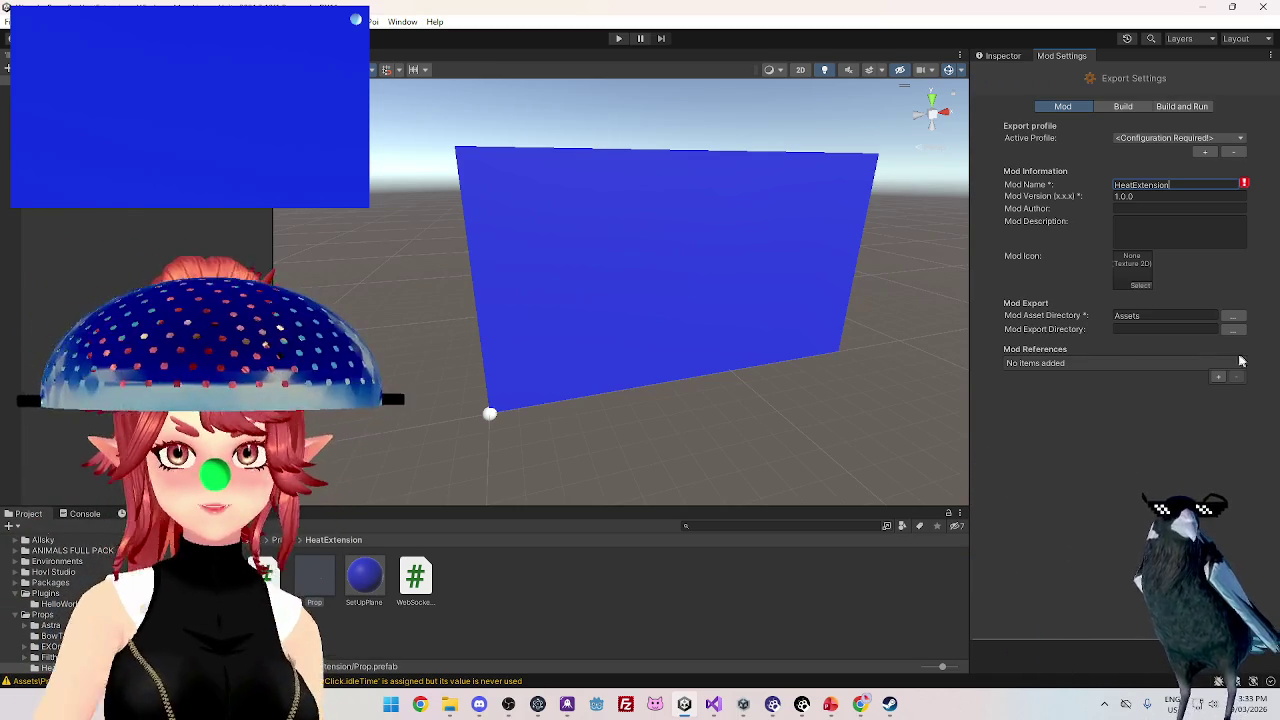
{"action": "left_click", "coordinate": [1233, 316]}
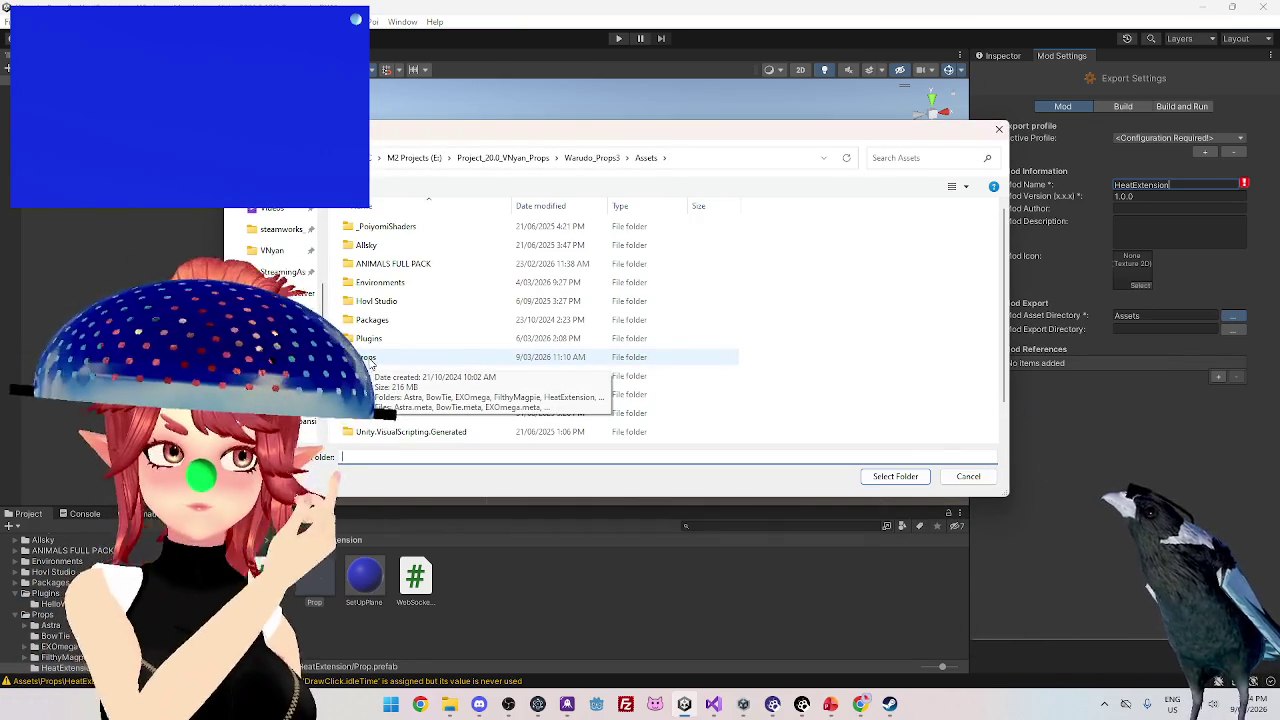
{"action": "double_click", "coordinate": [370, 357]}
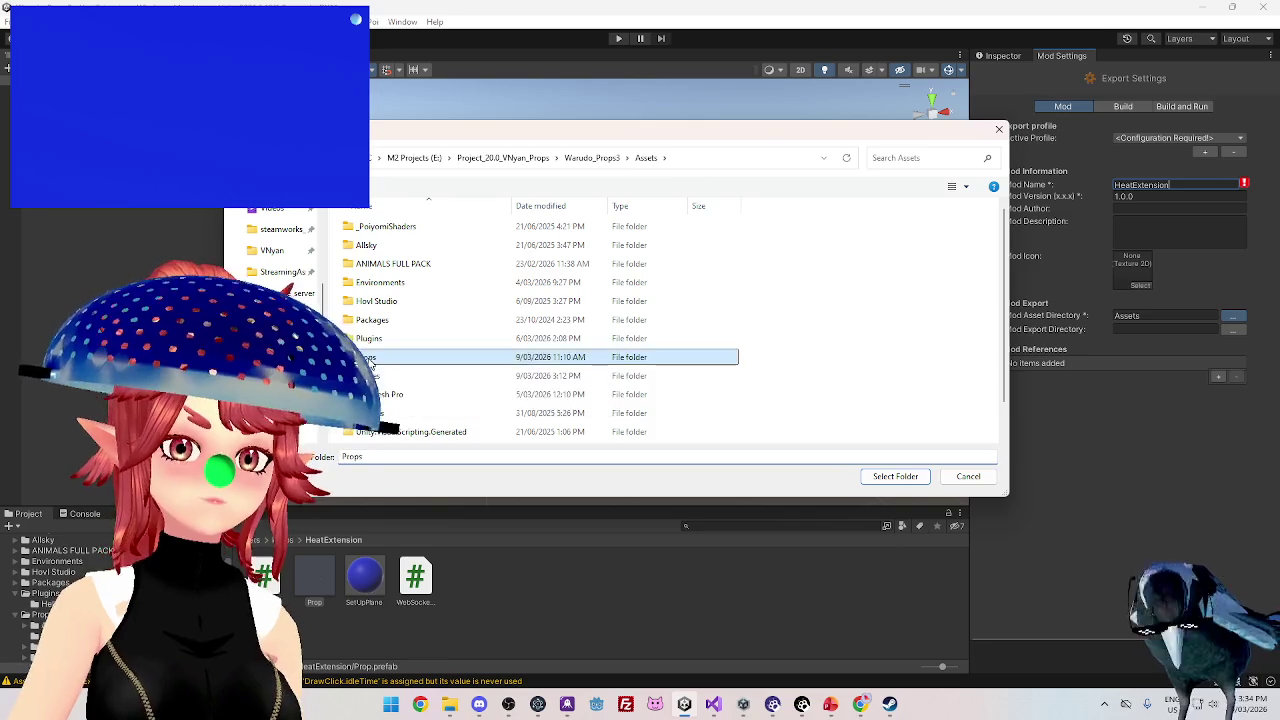
{"action": "double_click", "coordinate": [414, 298]}
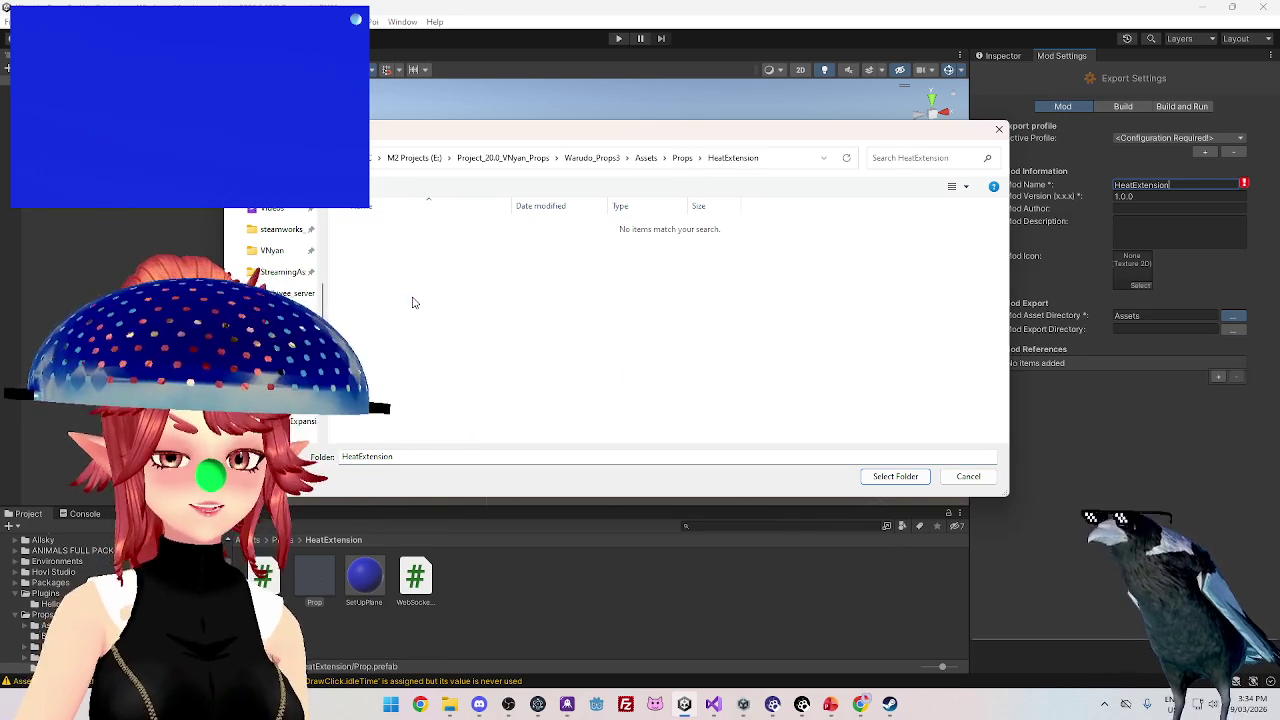
{"action": "left_click", "coordinate": [890, 478]}
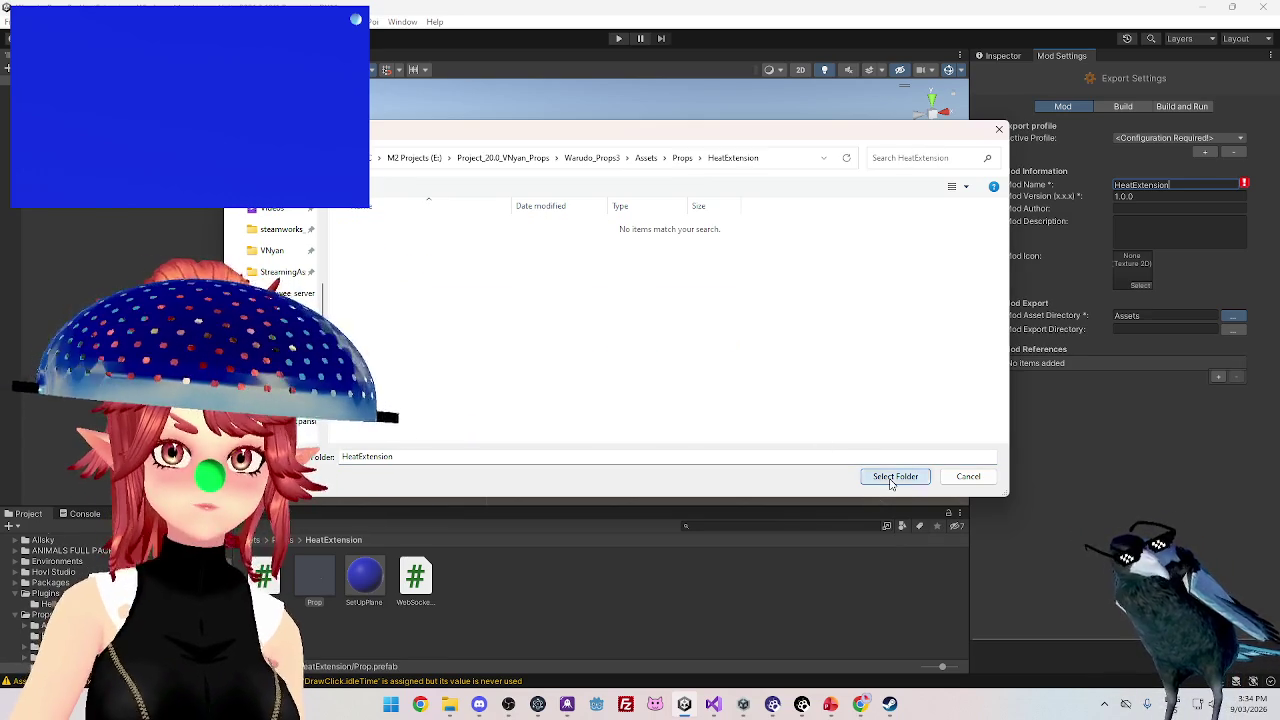
- Set the Mod Export Directory to Warudo's StreamingAssets/Props folder
{"action": "left_click", "coordinate": [1229, 328]}
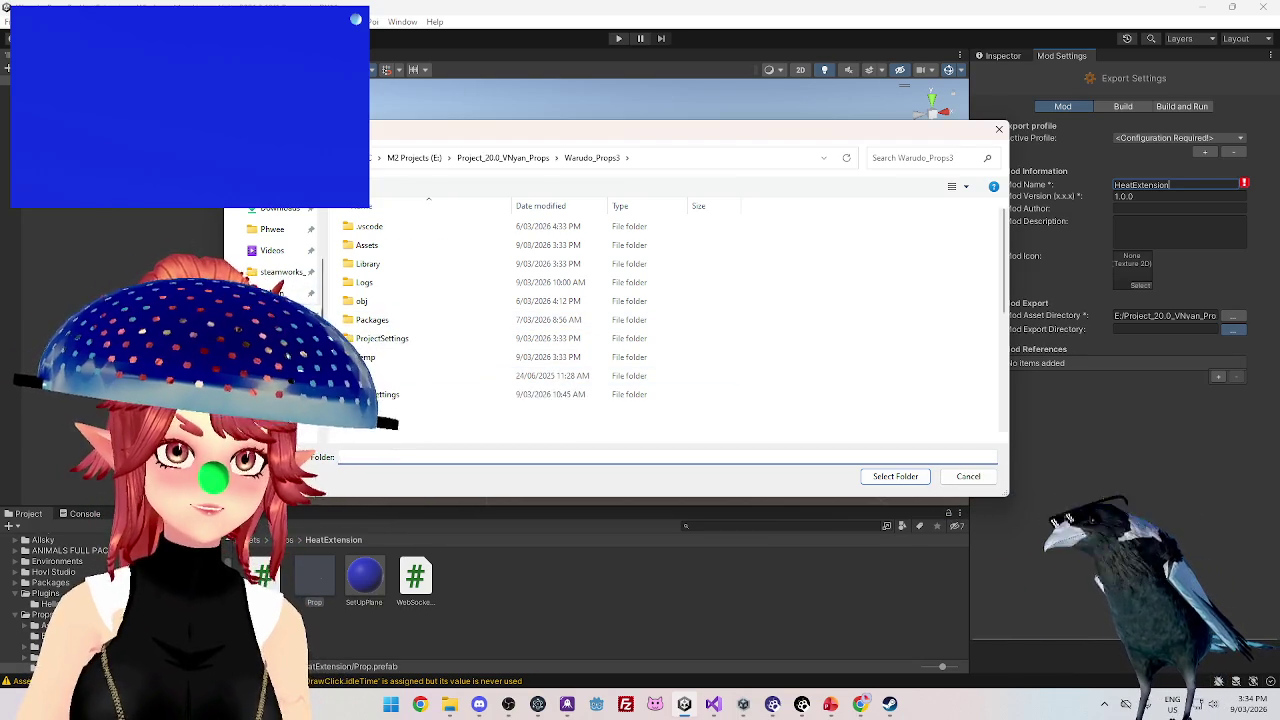
{"action": "key", "text": "alt+Left"}
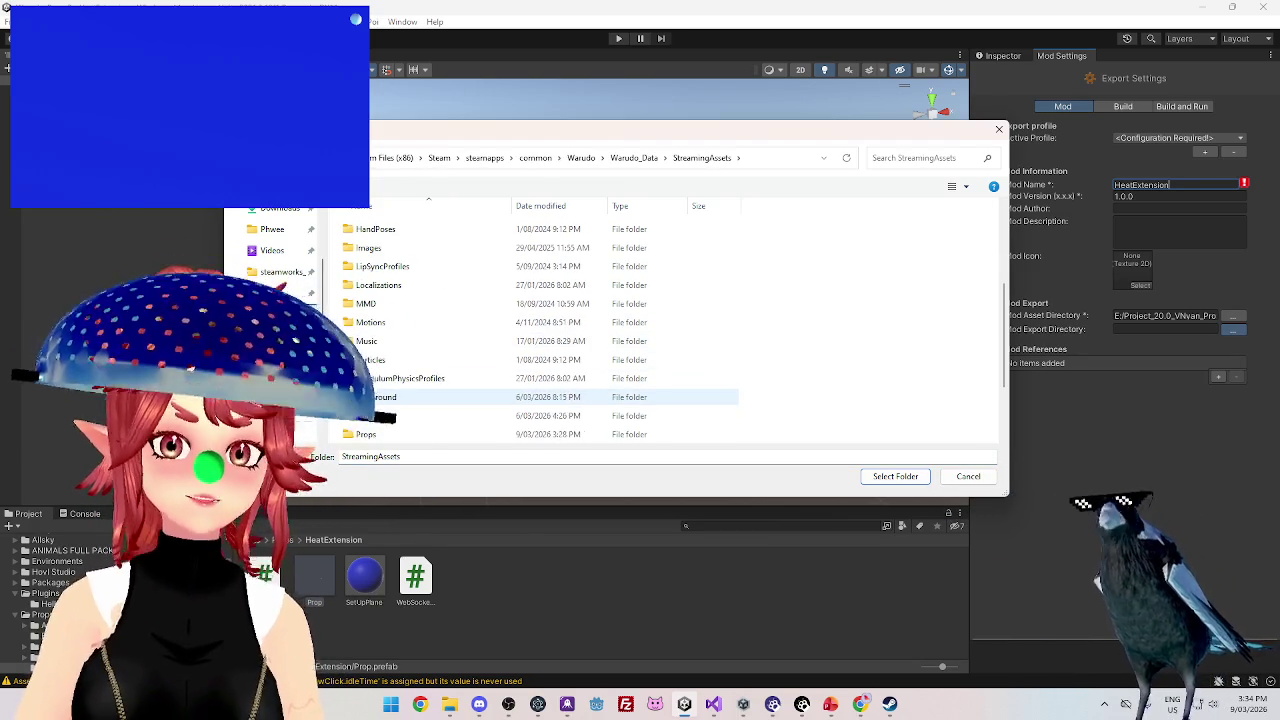
{"action": "scroll", "coordinate": [560, 330], "scroll_direction": "down", "scroll_amount": 1}
{"action": "double_click", "coordinate": [560, 378]}
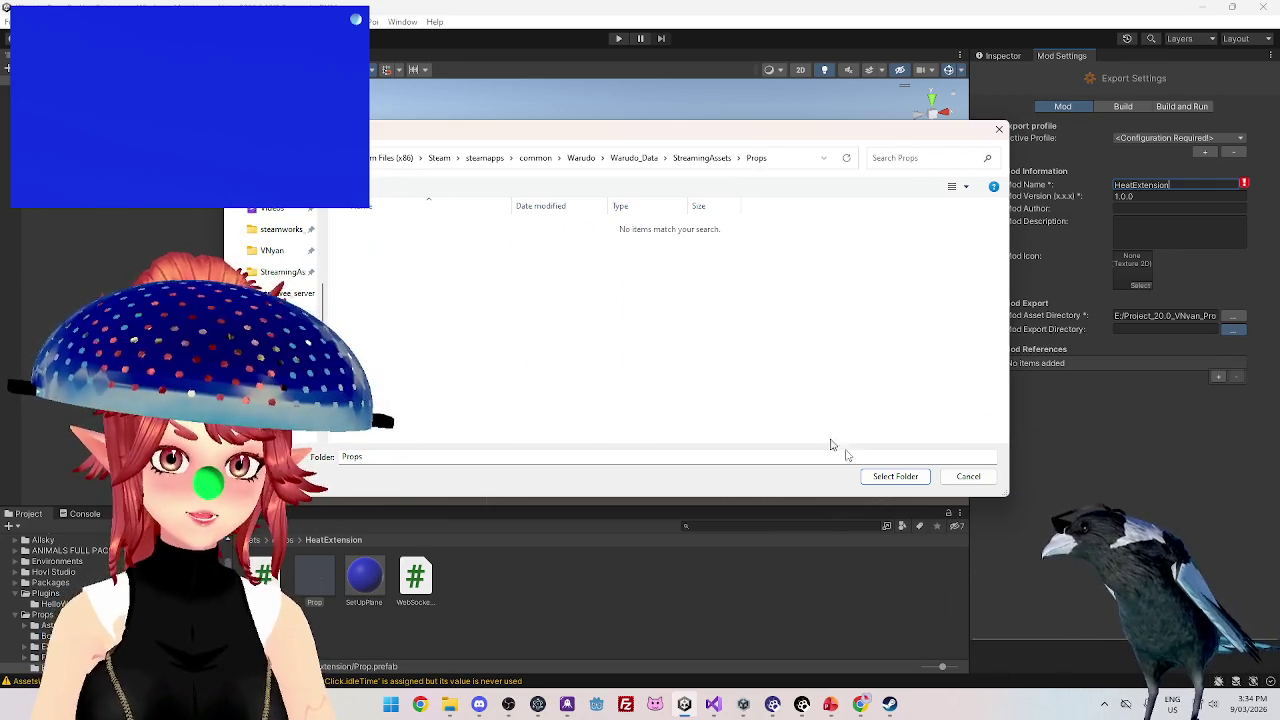
{"action": "left_click", "coordinate": [887, 477]}
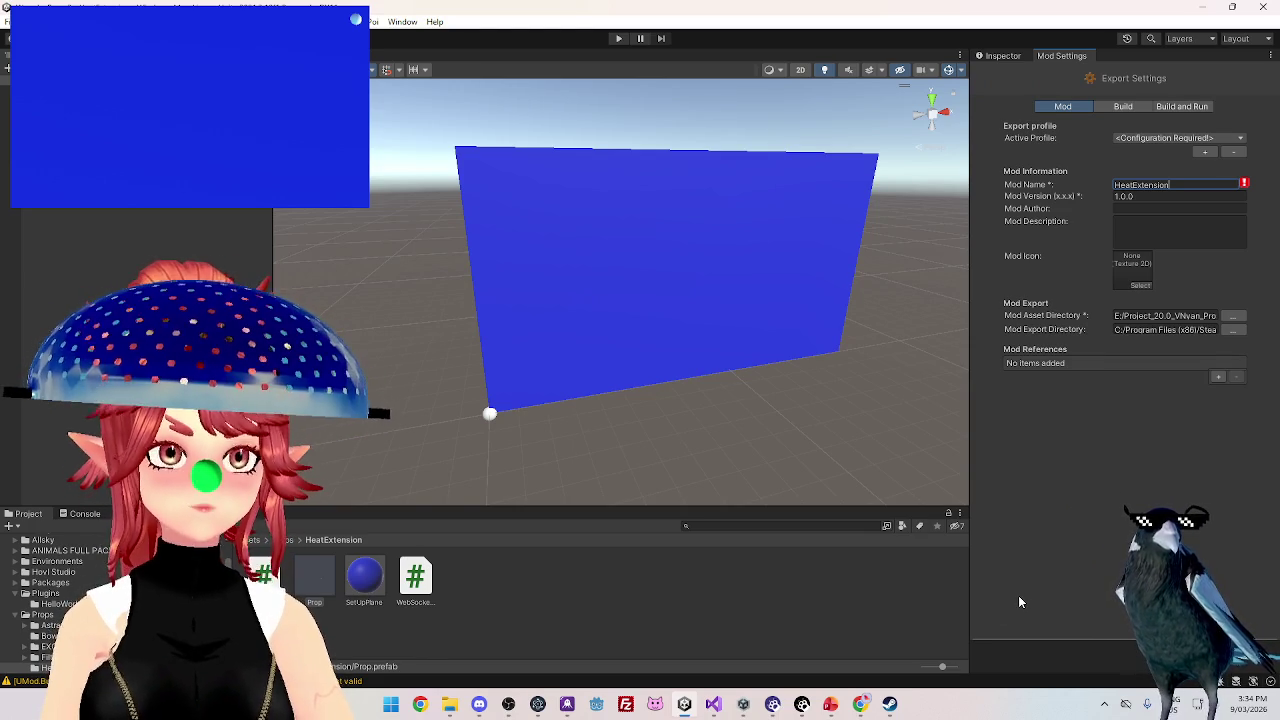
{"action": "mouse_move", "coordinate": [866, 707]}
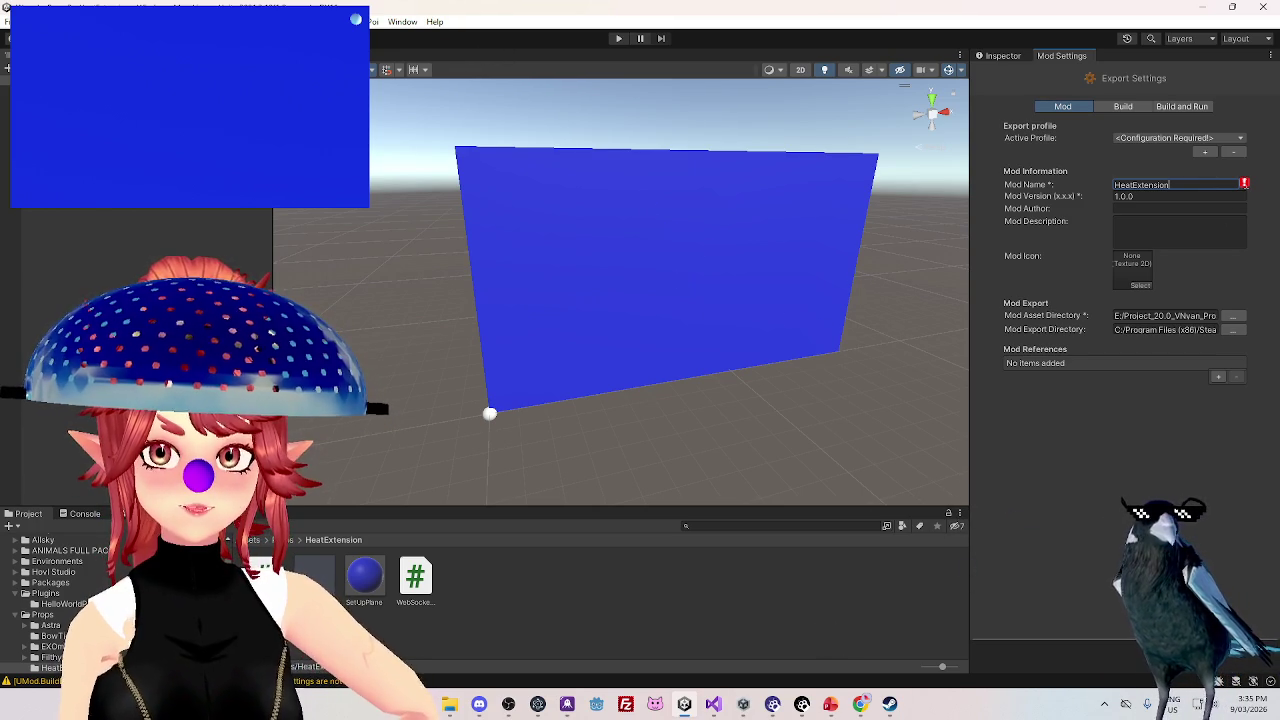
{"action": "key", "text": "Tab"}
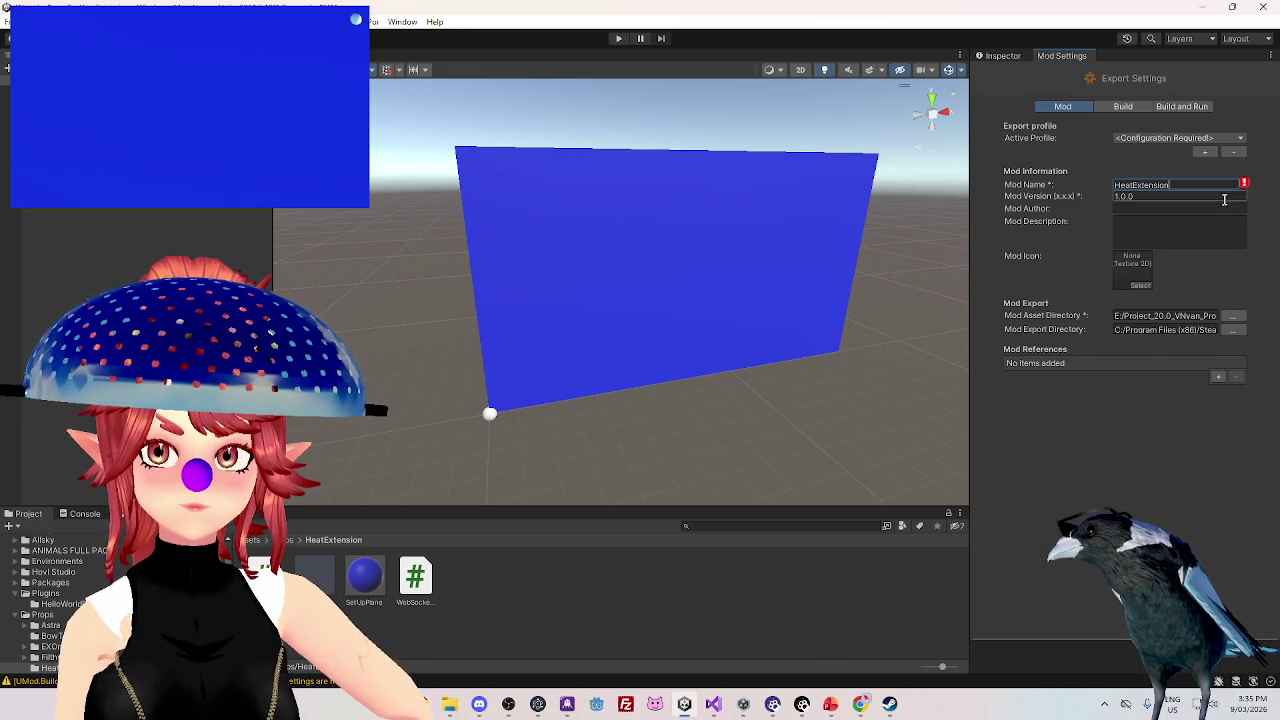
- Finish the Mod Name as HeatExtension and build the mod into HeatExtension.warudo
{"action": "left_click", "coordinate": [1228, 185]}
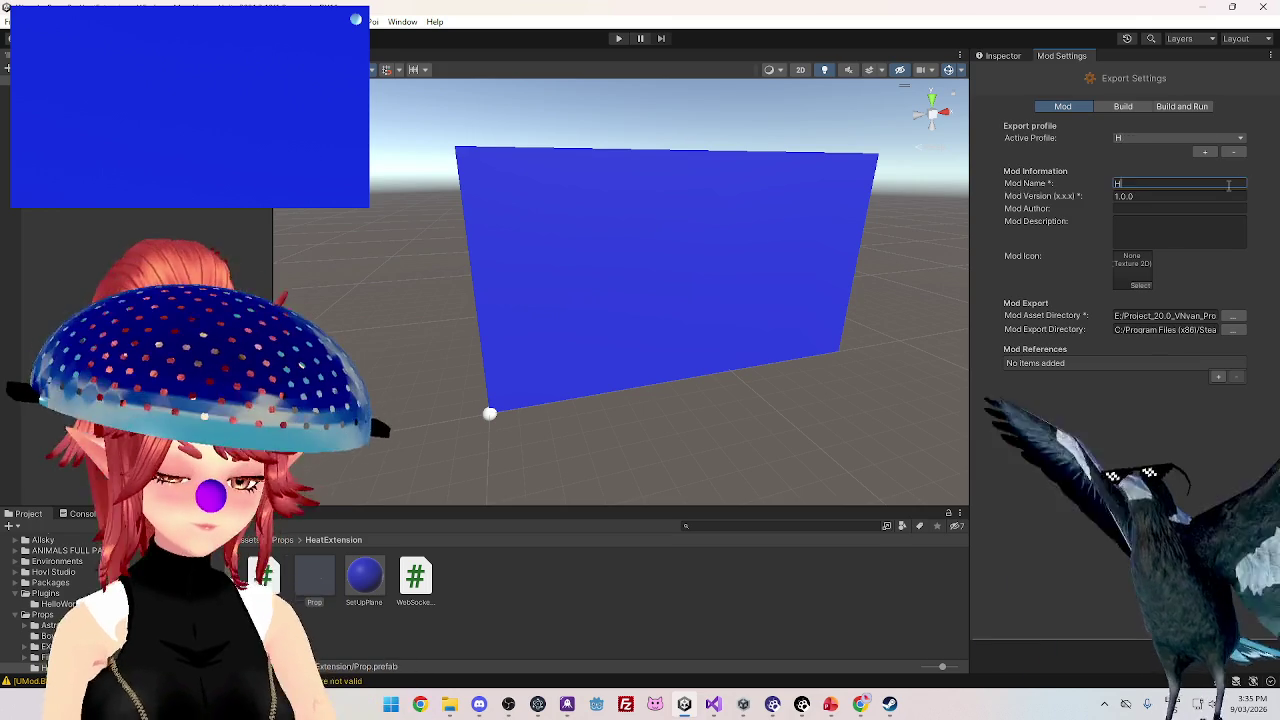
{"action": "type", "text": "eatExtension"}
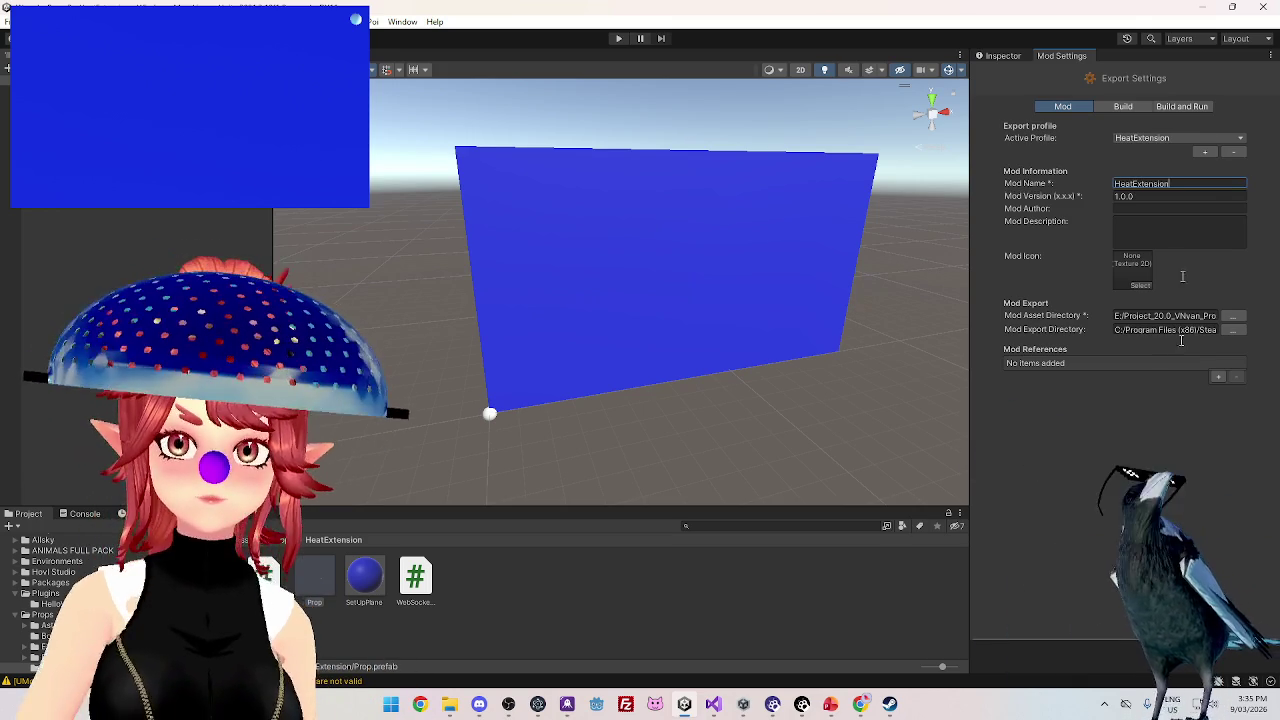
{"action": "left_click", "coordinate": [300, 21]}
{"action": "key", "text": "ctrl+s"}
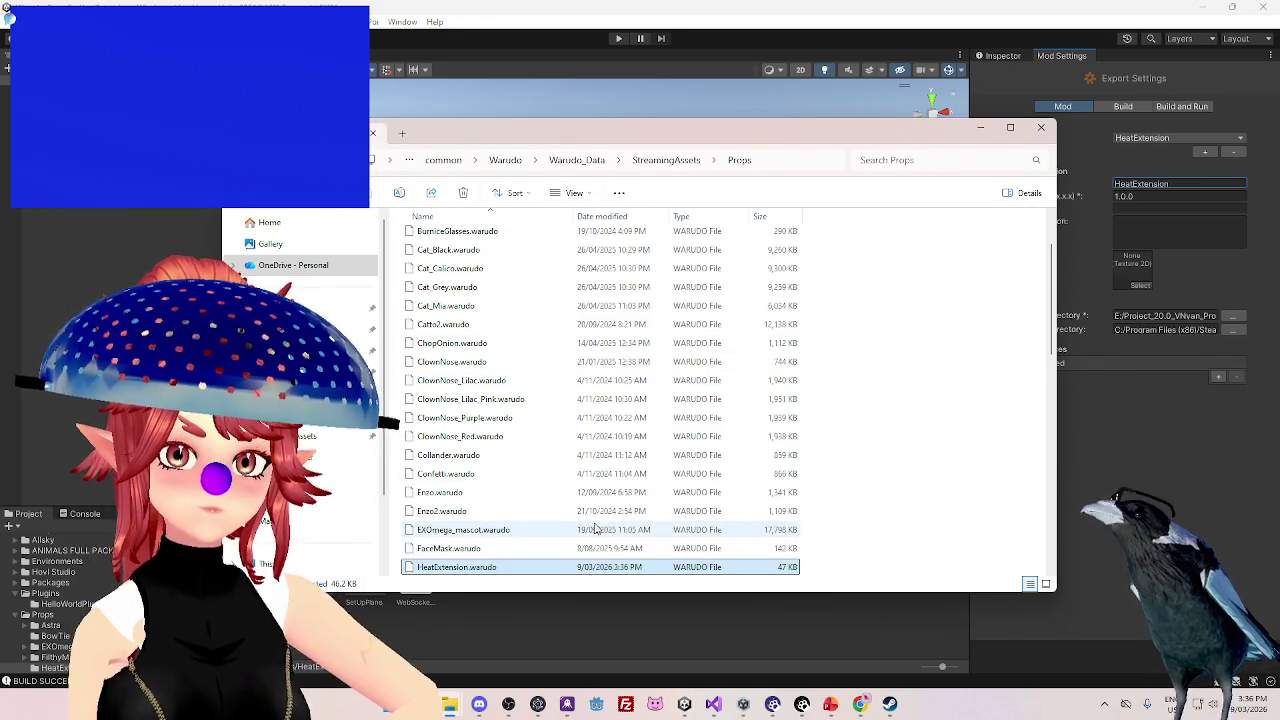
- Find the 47 KB HeatExtension.warudo in the Props folder, then bring the Twitch stream in Chrome forward
{"action": "mouse_move", "coordinate": [557, 136]}
{"action": "left_mouse_down"}
{"action": "mouse_move", "coordinate": [523, 105]}
{"action": "mouse_move", "coordinate": [521, 130]}
{"action": "left_mouse_up"}
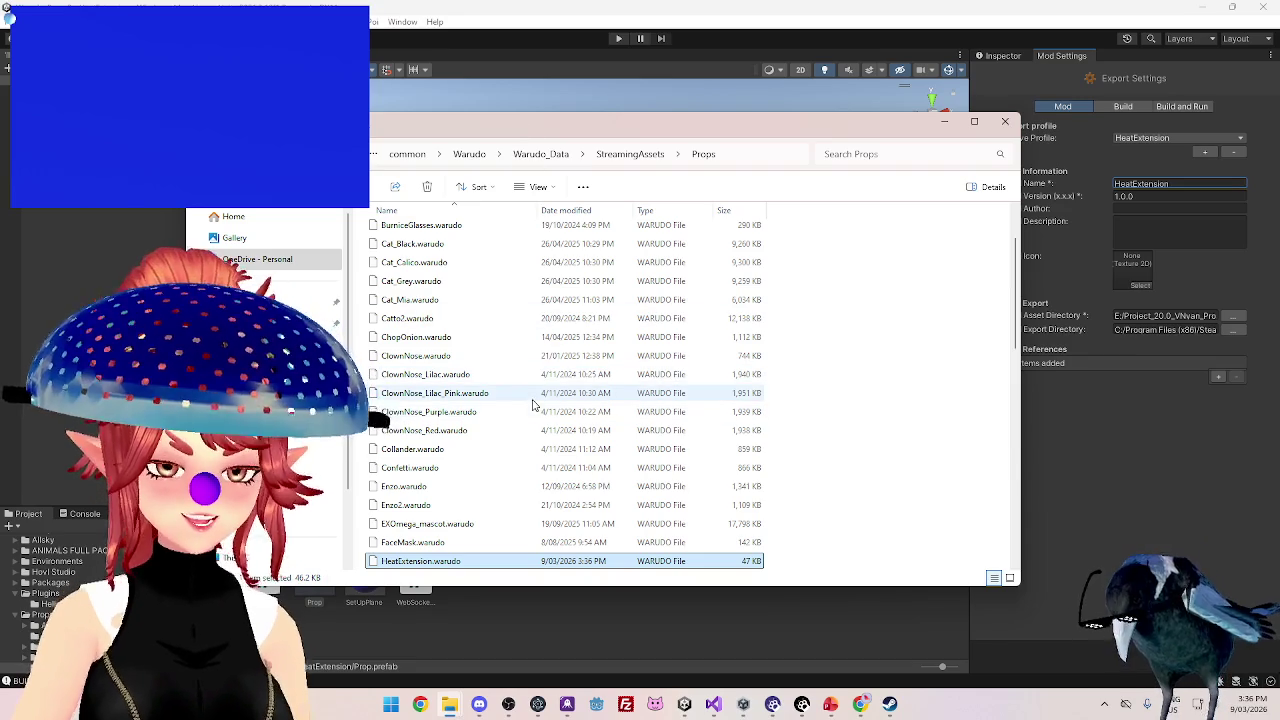
{"action": "scroll", "coordinate": [512, 440], "scroll_direction": "down", "scroll_amount": 1}
{"action": "scroll", "coordinate": [525, 400], "scroll_direction": "down", "scroll_amount": 1}
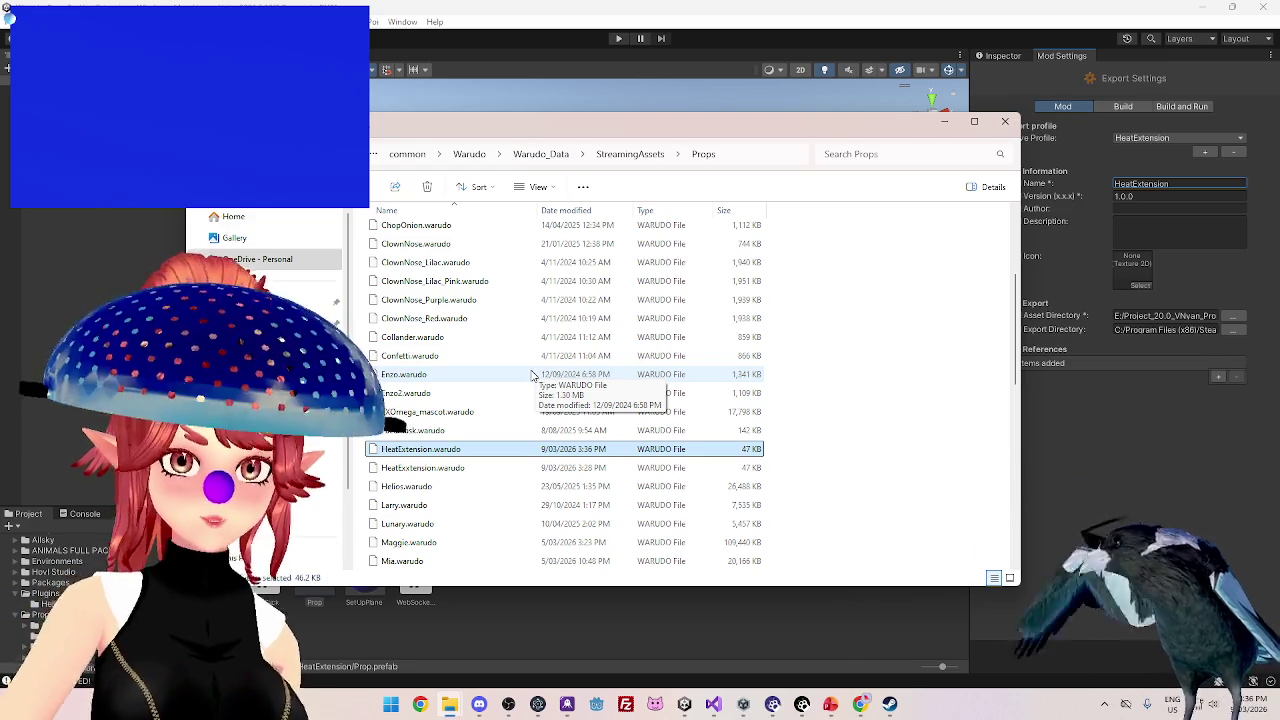
{"action": "left_click", "coordinate": [860, 704]}
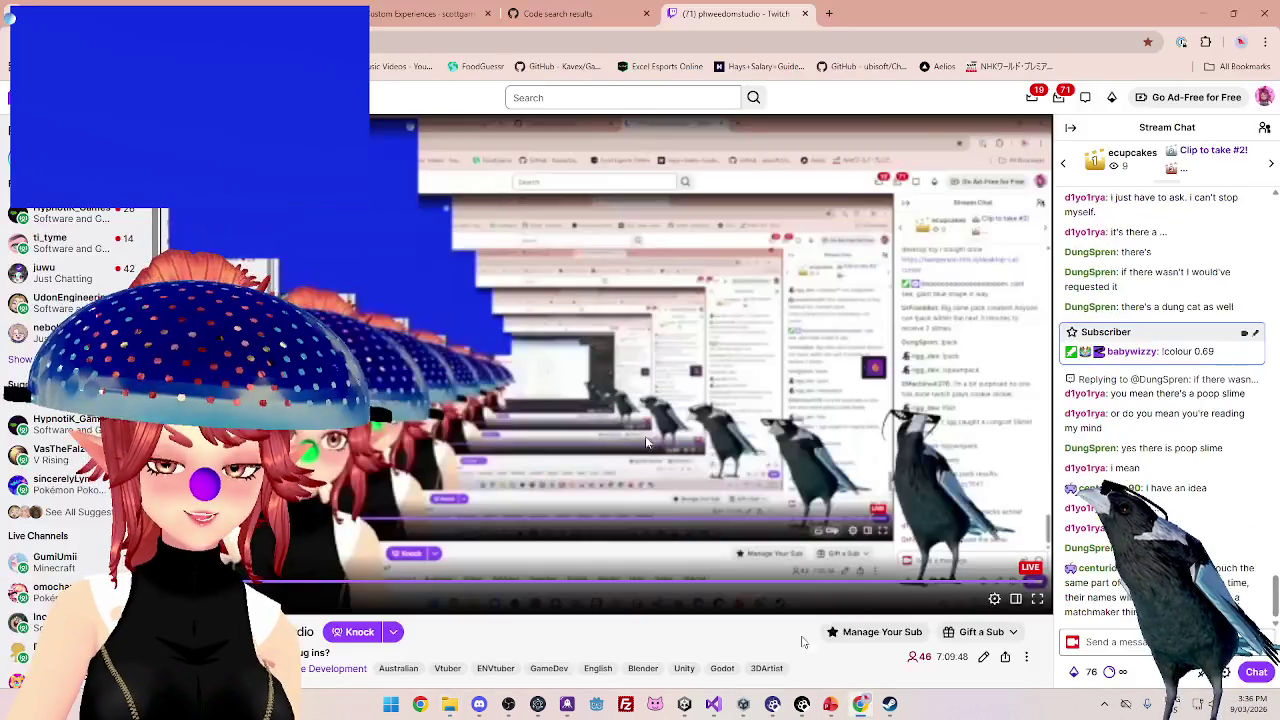
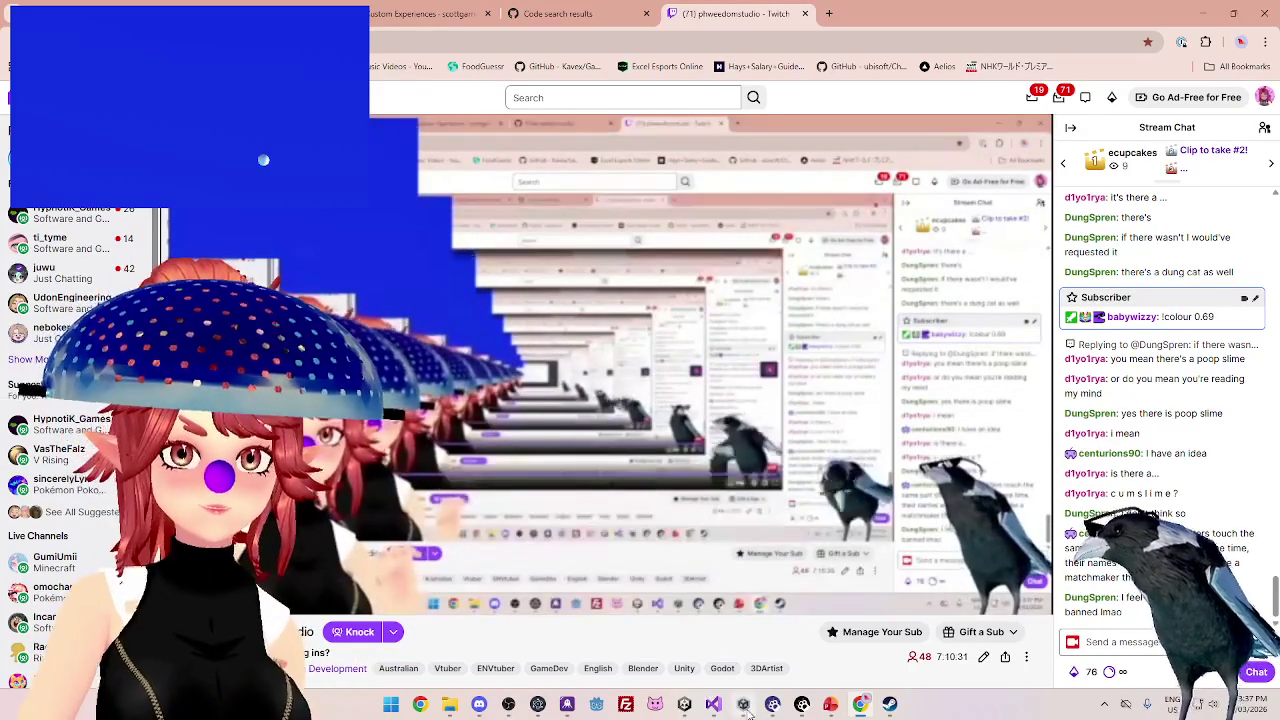
- Switch from the Twitch stream in Chrome to the Unity Hub project list
{"action": "key", "text": "alt+Tab"}
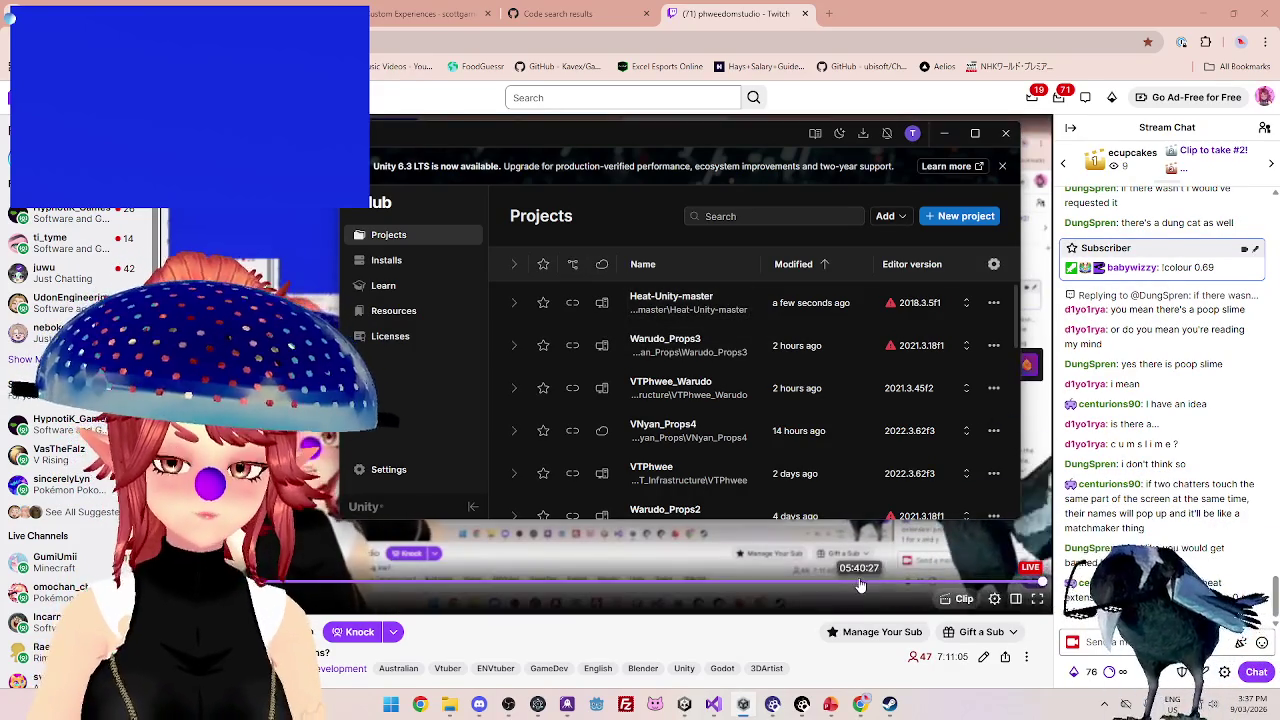
- Bring the Warudo_Props3 Unity editor forward, then the Visual Studio code window
{"action": "mouse_move", "coordinate": [822, 694]}
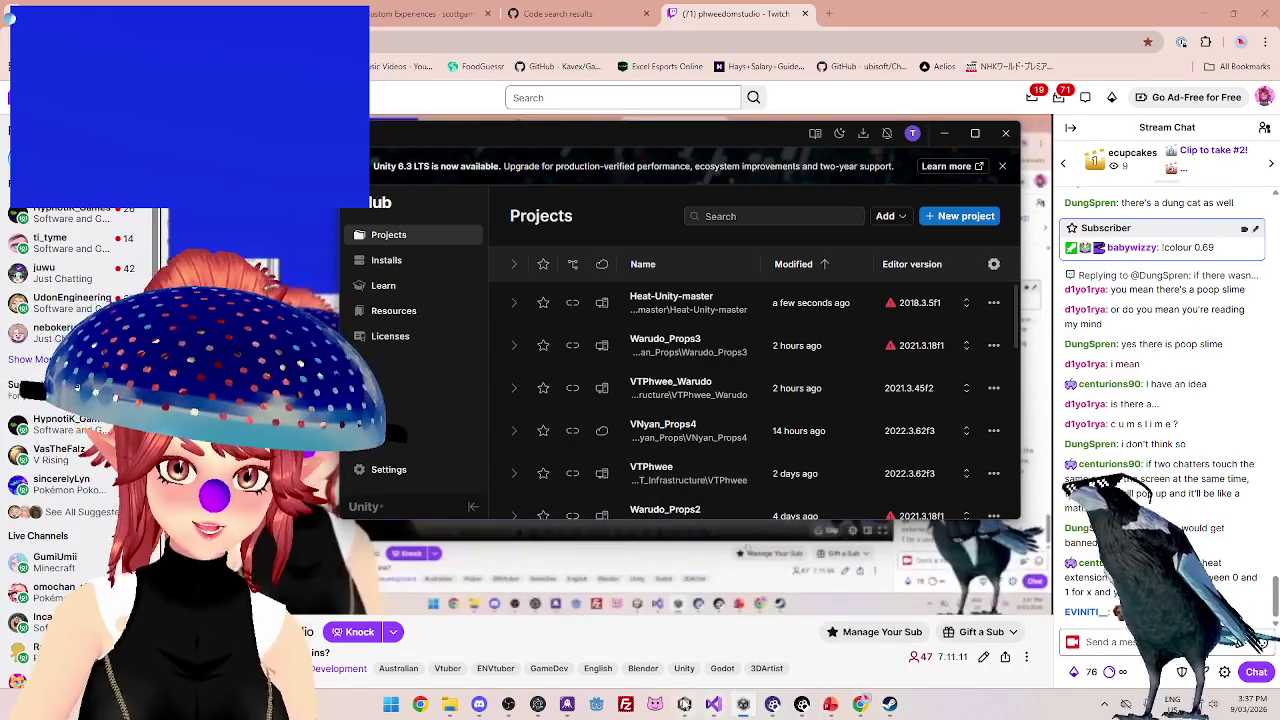
{"action": "left_click", "coordinate": [684, 704]}
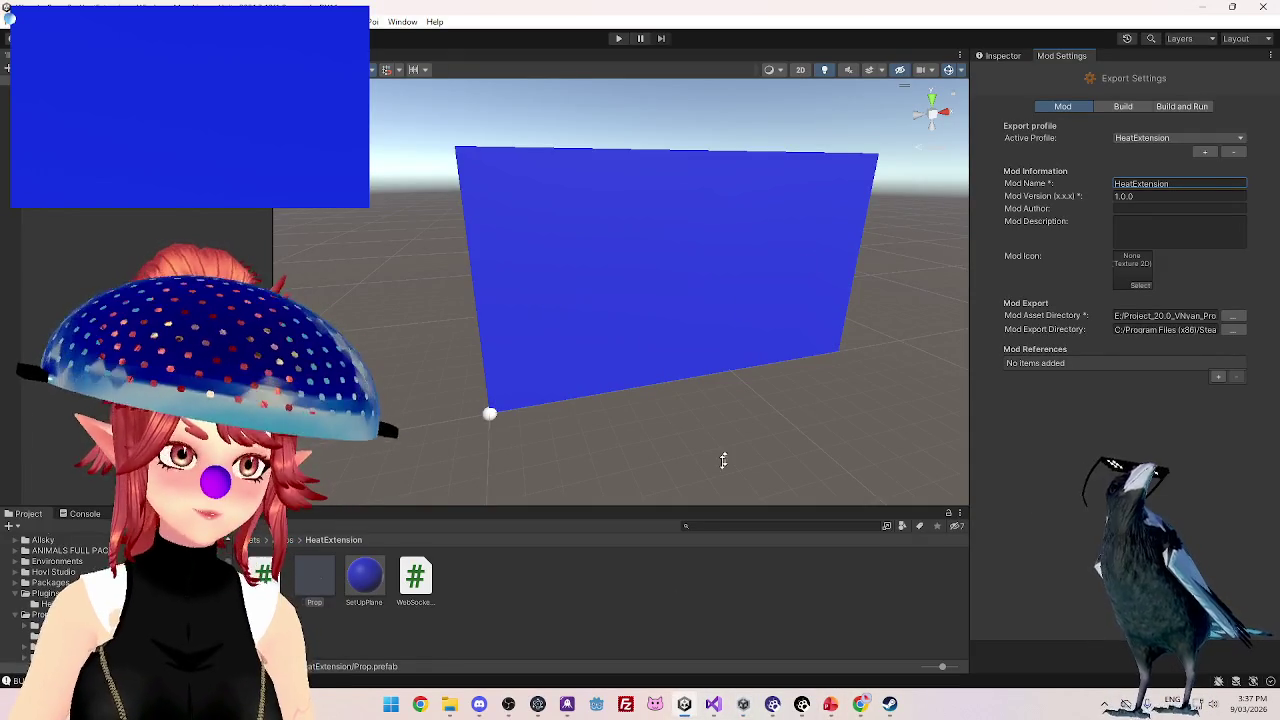
{"action": "left_click", "coordinate": [713, 704]}
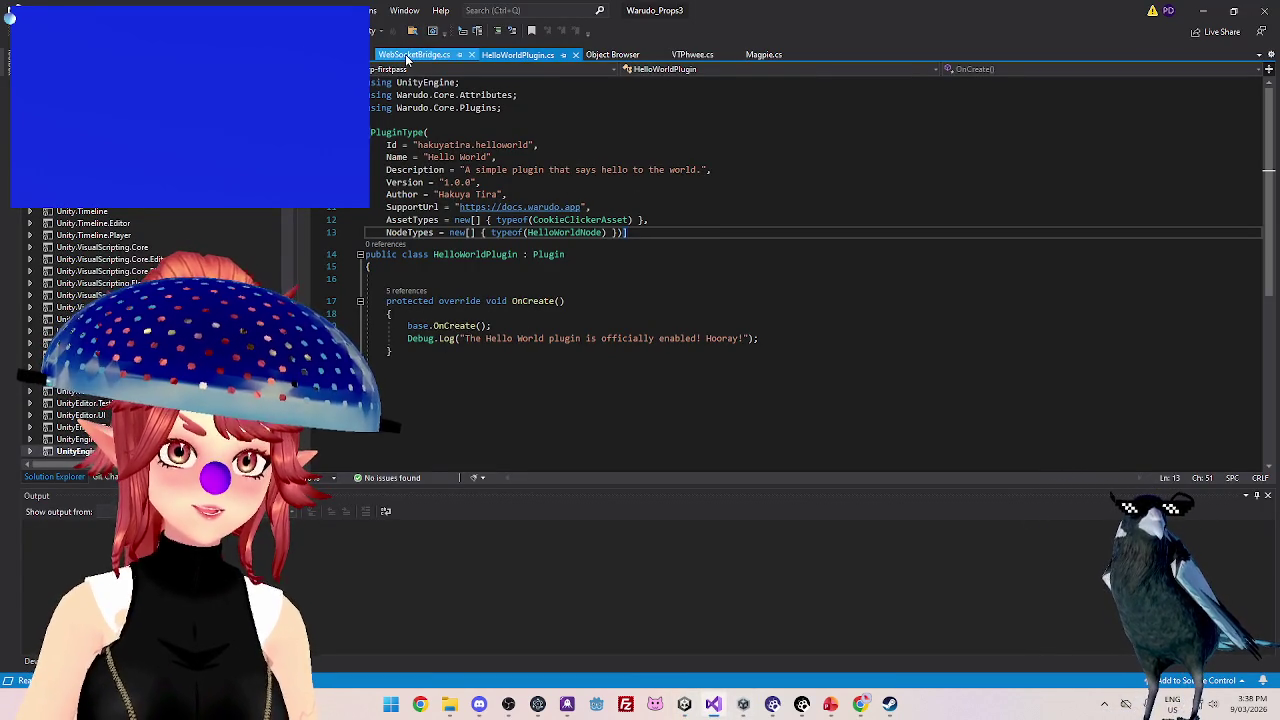
- Open WebSocketBridge.cs and select the Screen.width and Screen.height scaling expressions in Received()
{"action": "key", "text": "ctrl+Tab"}
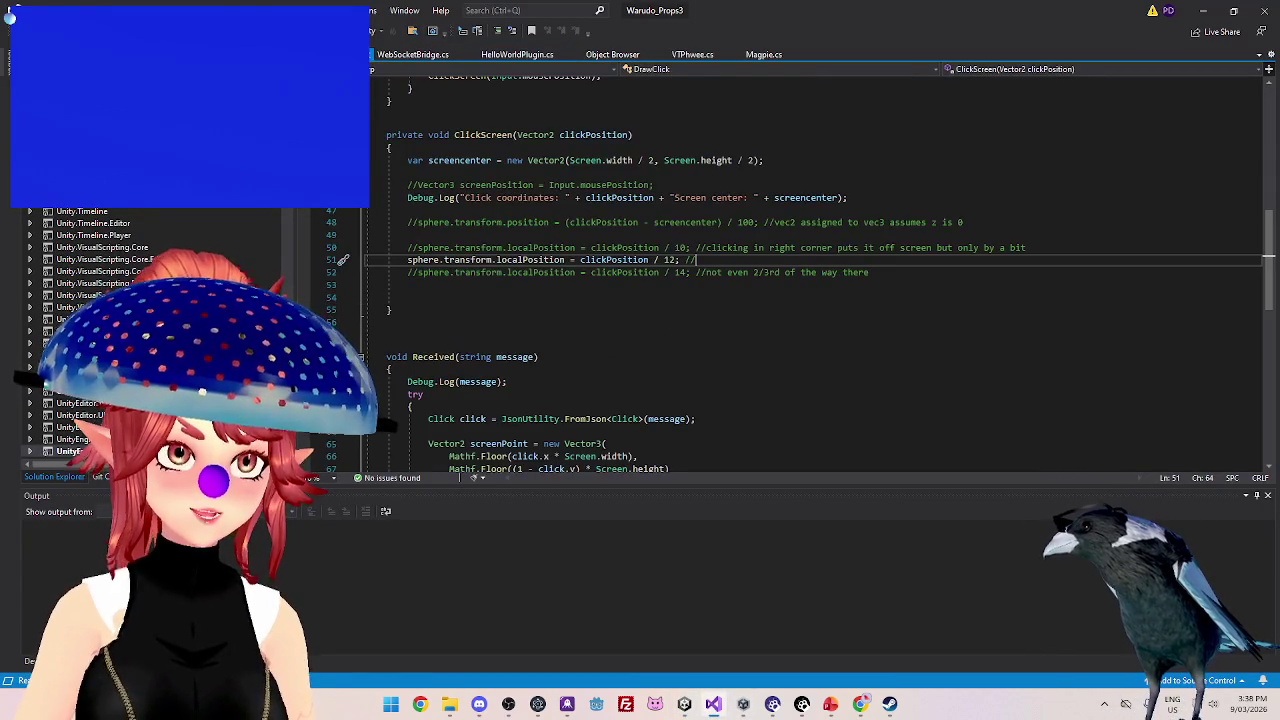
{"action": "scroll", "coordinate": [625, 323], "scroll_direction": "up", "scroll_amount": 1}
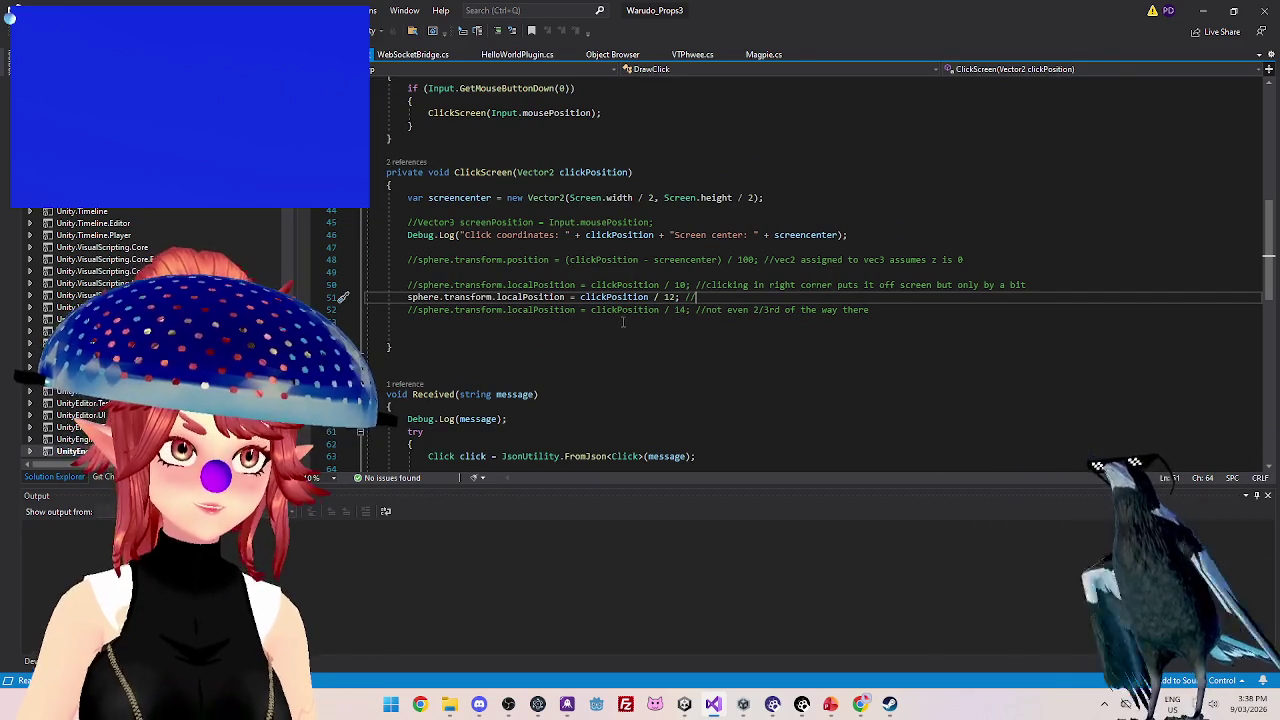
{"action": "scroll", "coordinate": [560, 293], "scroll_direction": "down", "scroll_amount": 1}
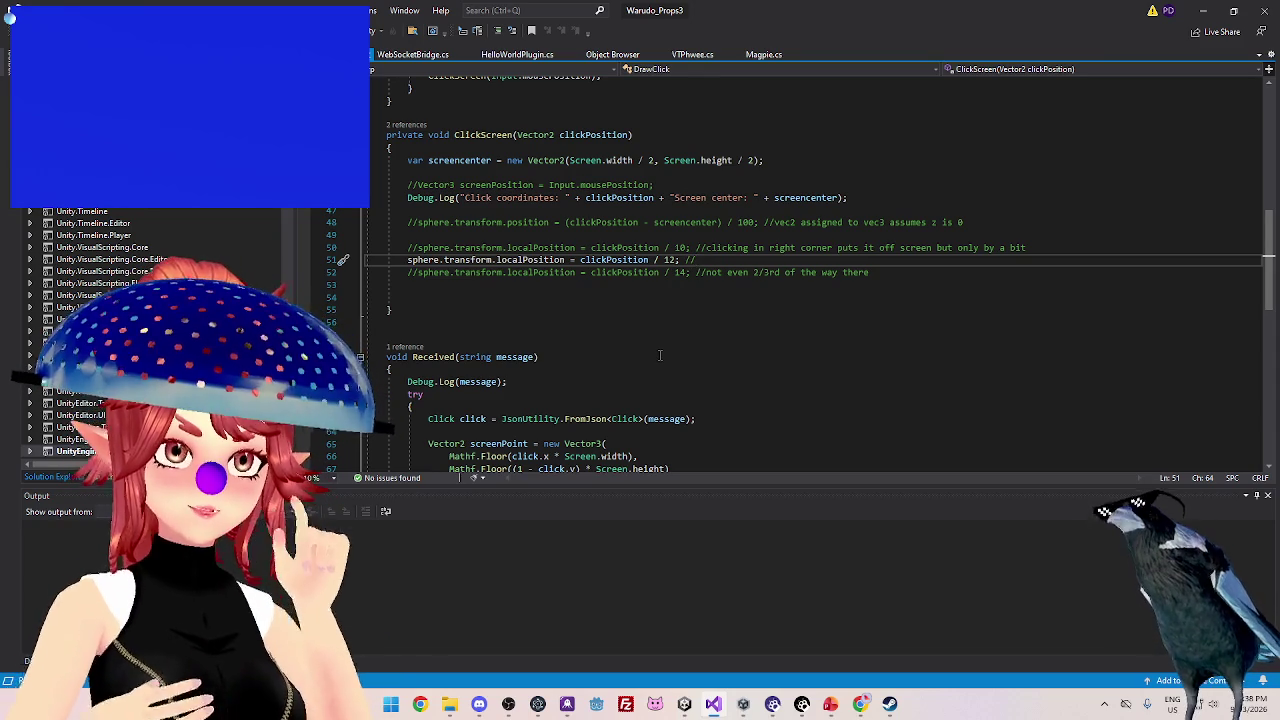
{"action": "scroll", "coordinate": [660, 355], "scroll_direction": "down", "scroll_amount": 4}
{"action": "left_click", "coordinate": [588, 306]}
{"action": "key", "text": "shift+End"}
{"action": "key", "text": "shift+Down"}
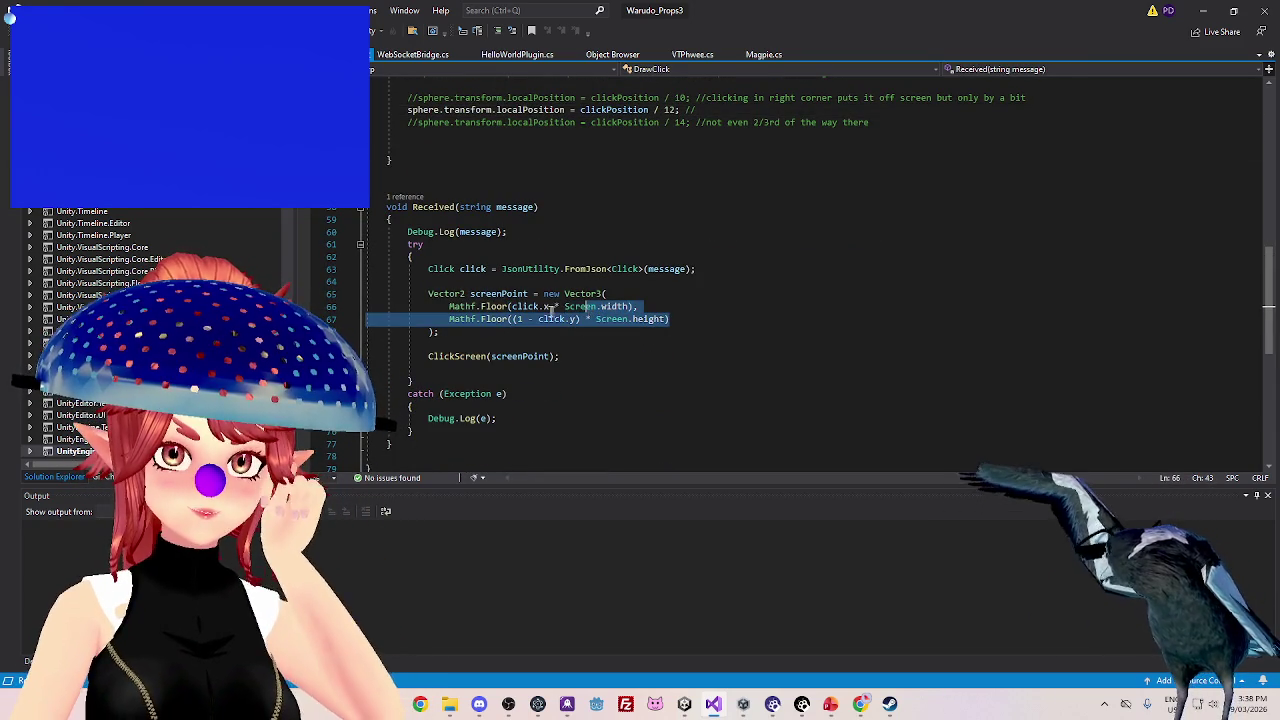
{"action": "left_click_drag", "start_coordinate": [553, 307], "coordinate": [630, 319]}
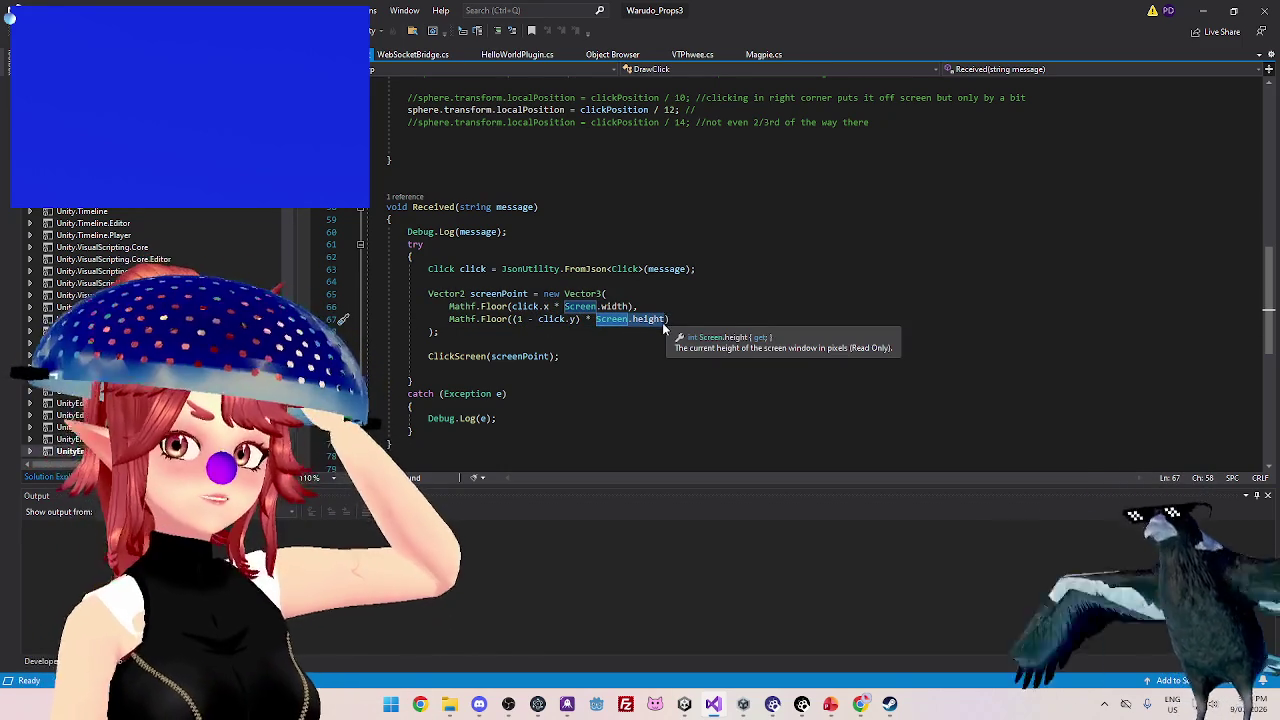
- Scroll through the Received() code, placing the caret at line 66, then lines 53–54
{"action": "left_click", "coordinate": [655, 305]}
{"action": "scroll", "coordinate": [650, 310], "scroll_direction": "up", "scroll_amount": 2}
{"action": "scroll", "coordinate": [645, 316], "scroll_direction": "down", "scroll_amount": 1}
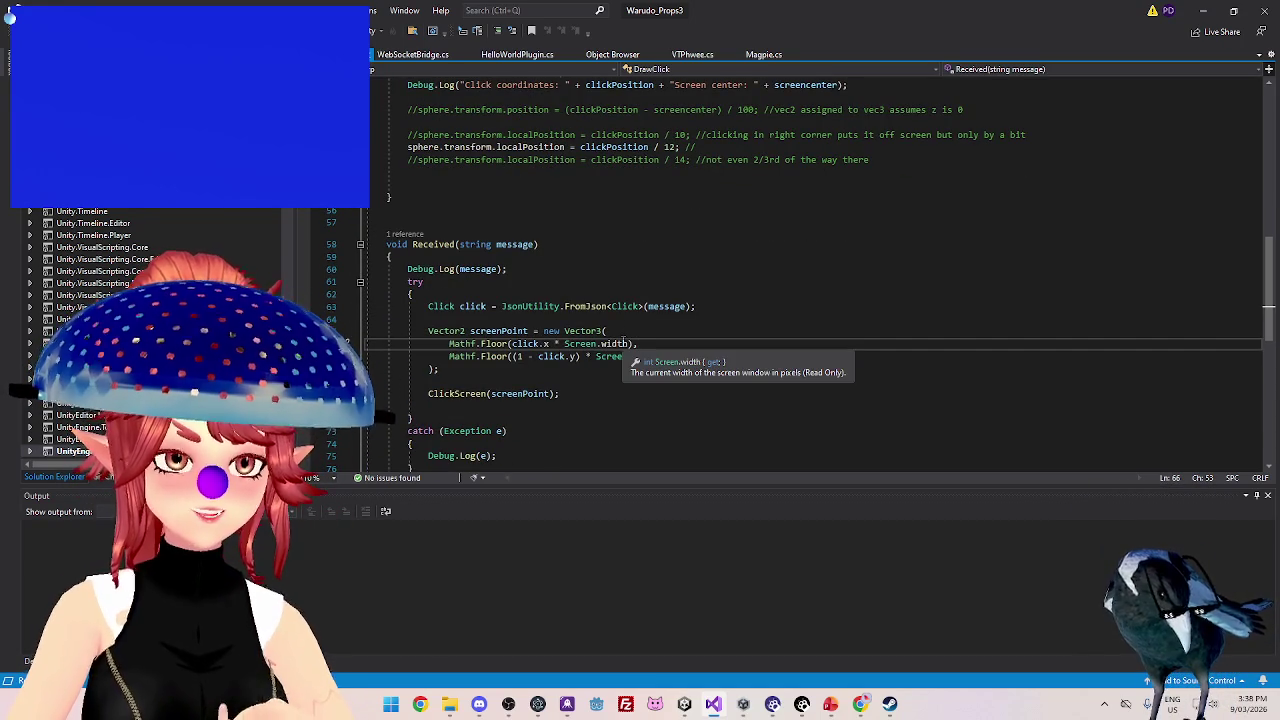
{"action": "scroll", "coordinate": [560, 345], "scroll_direction": "down", "scroll_amount": 1}
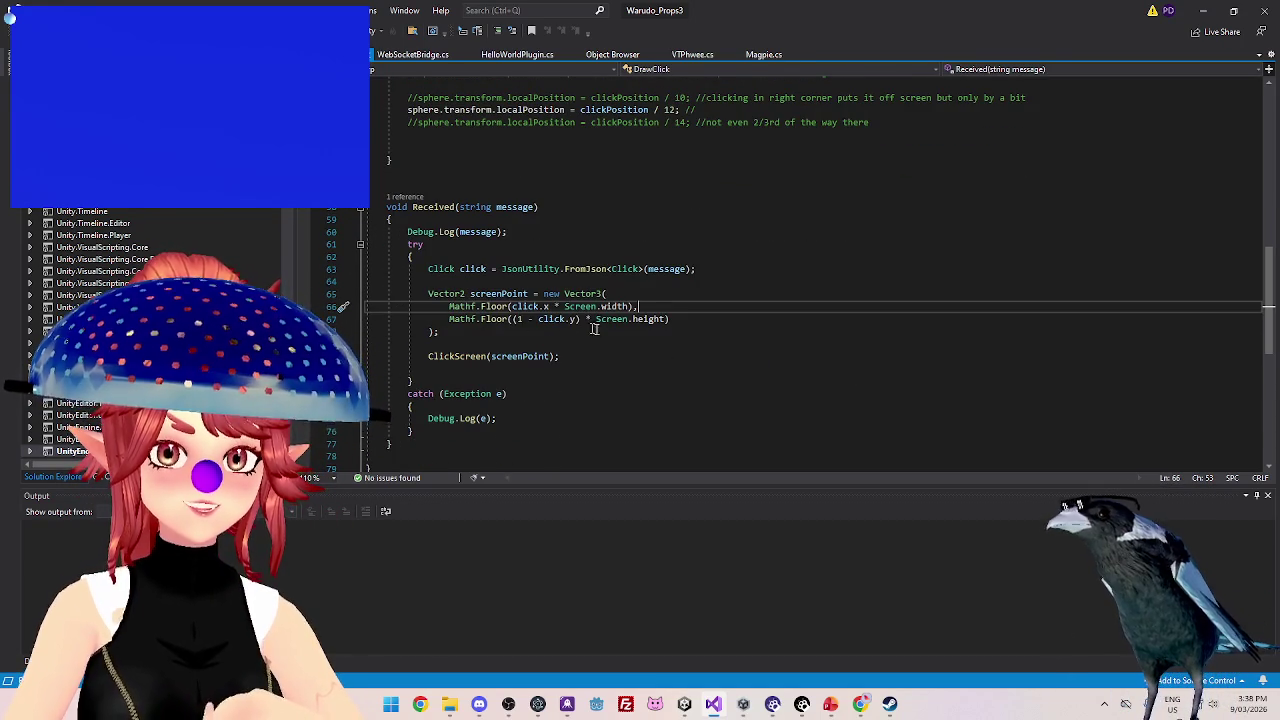
{"action": "scroll", "coordinate": [565, 328], "scroll_direction": "up", "scroll_amount": 2}
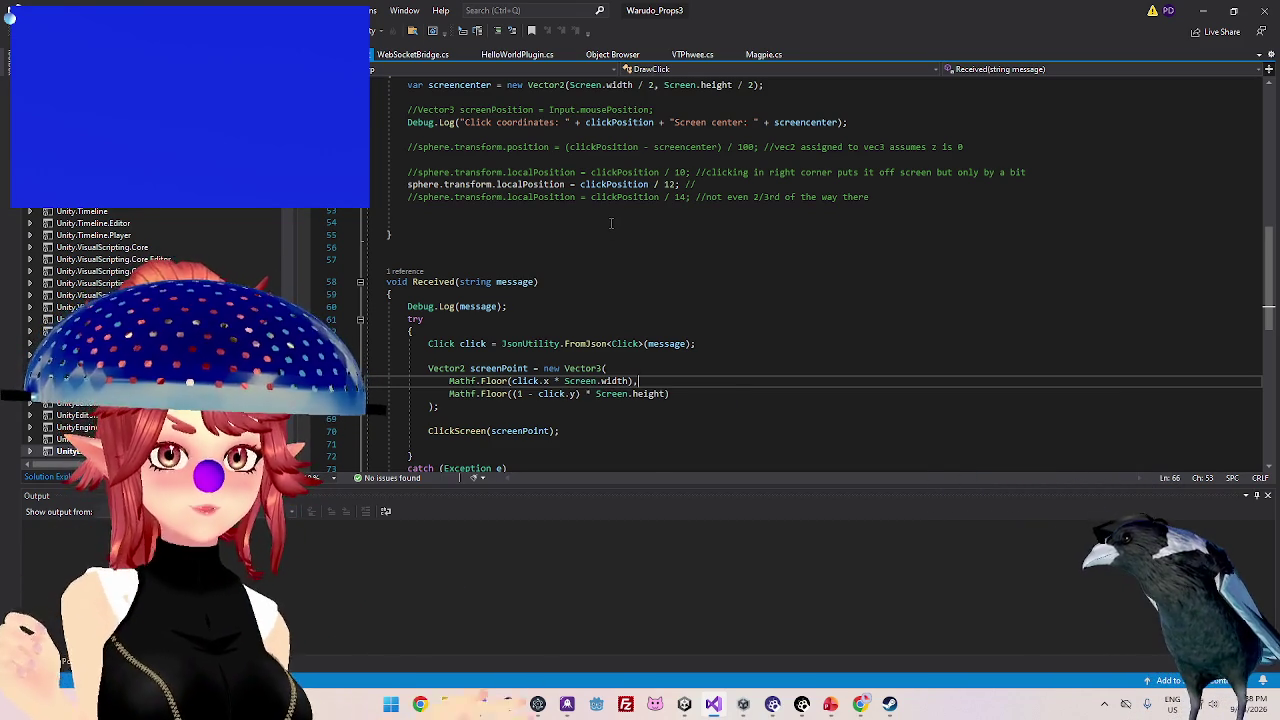
{"action": "left_click", "coordinate": [545, 236]}
{"action": "left_click", "coordinate": [537, 212]}
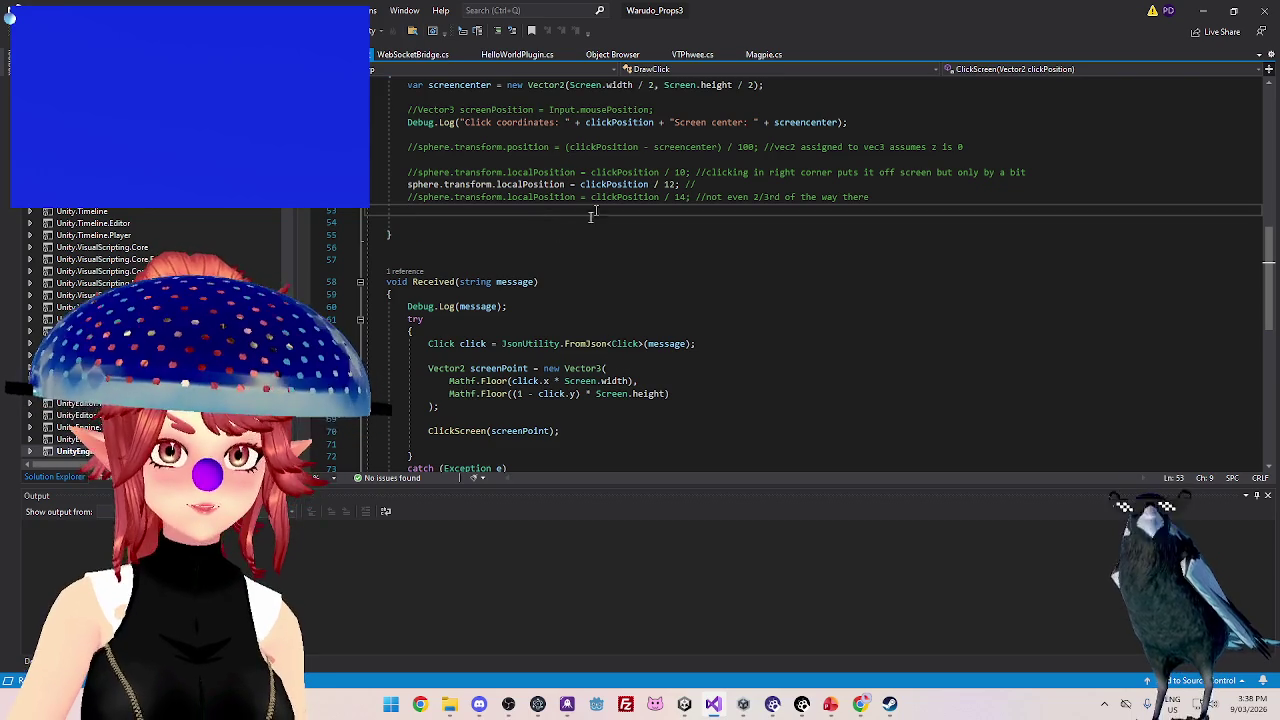
{"action": "scroll", "coordinate": [568, 306], "scroll_direction": "down", "scroll_amount": 1}
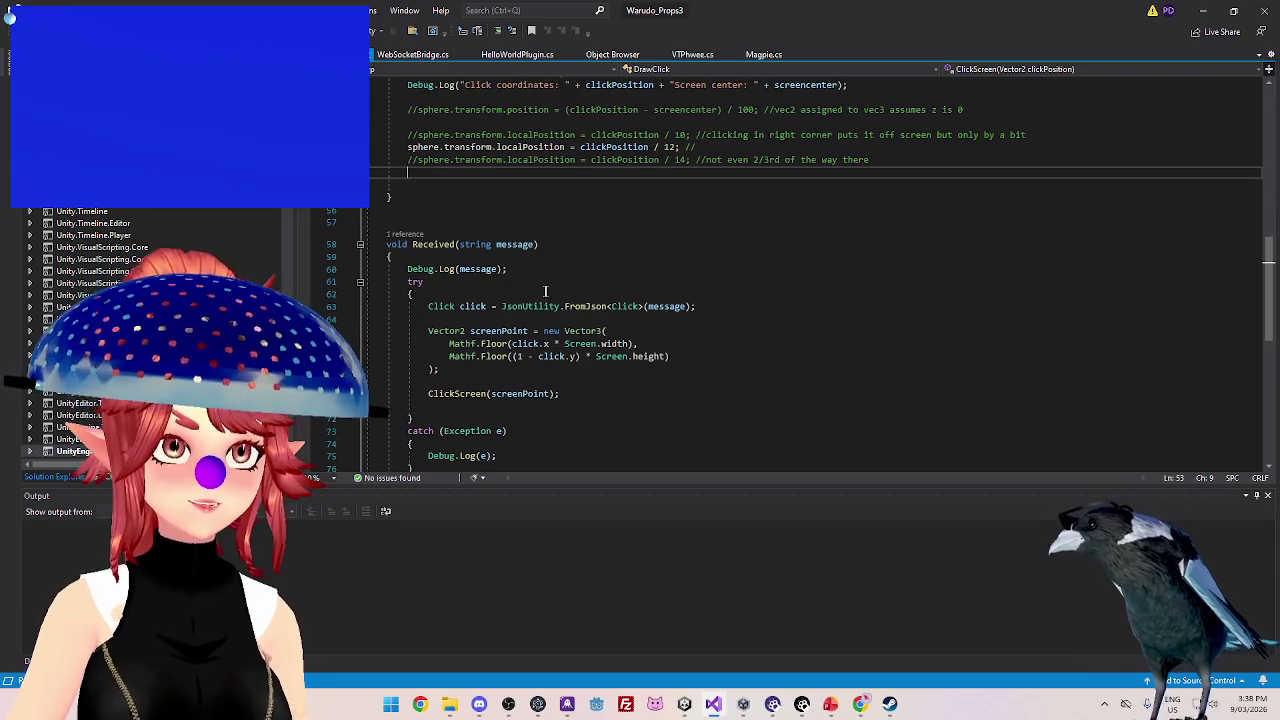
{"action": "left_click", "coordinate": [590, 190]}
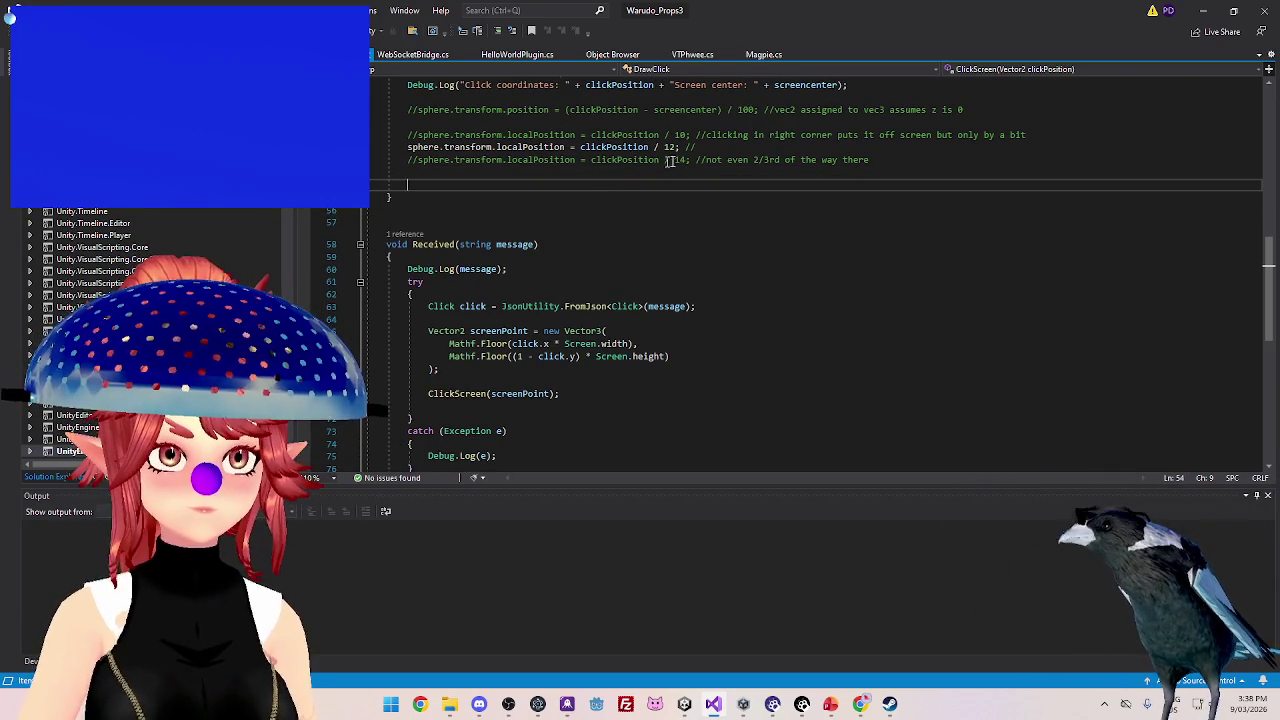
{"action": "left_click", "coordinate": [498, 173]}
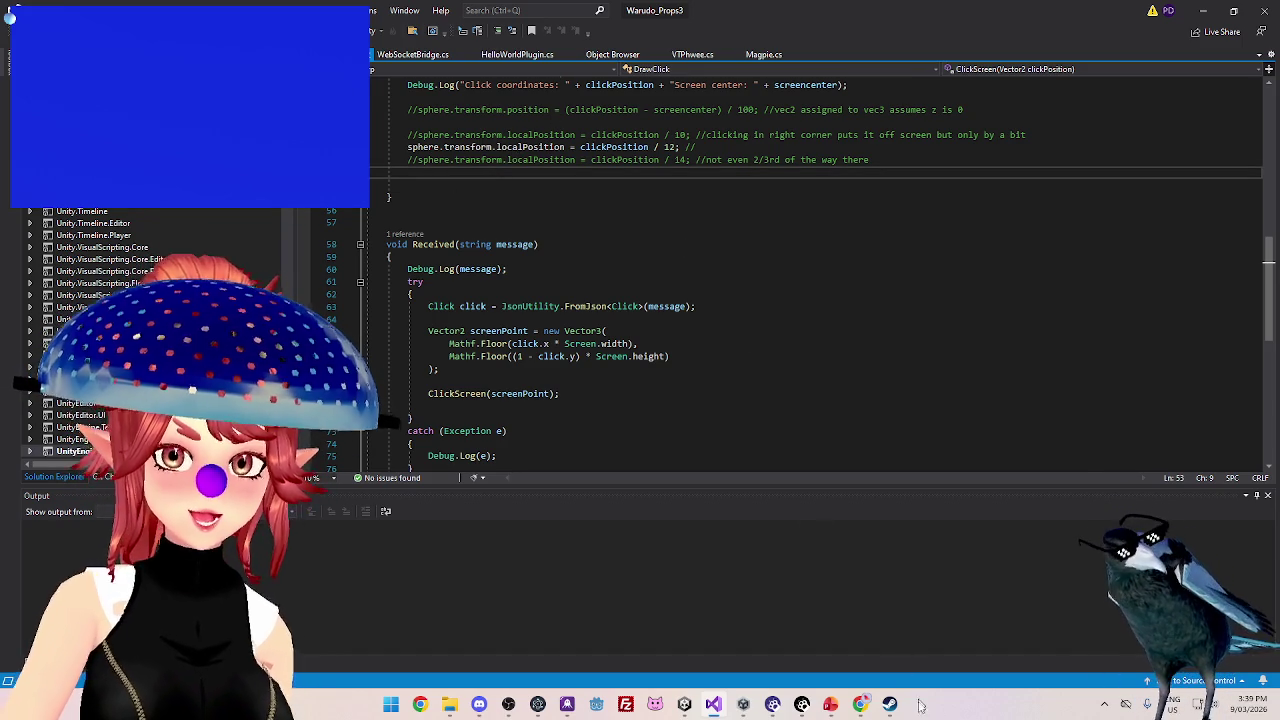
{"action": "left_click", "coordinate": [859, 704]}
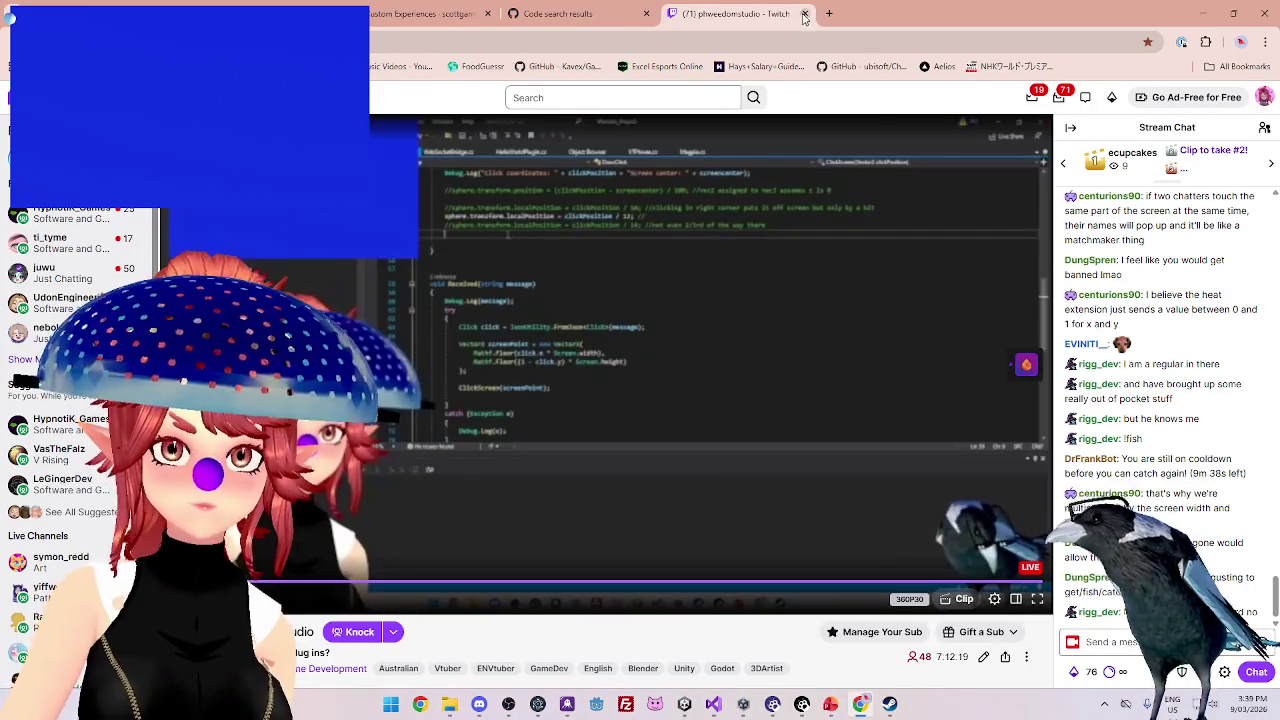
- Close the Twitch, GitHub, Heat wiki, Heat search and Rocksmith search tabs, returning to the Twitch channel page
{"action": "left_click", "coordinate": [805, 13]}
{"action": "left_click", "coordinate": [646, 13]}
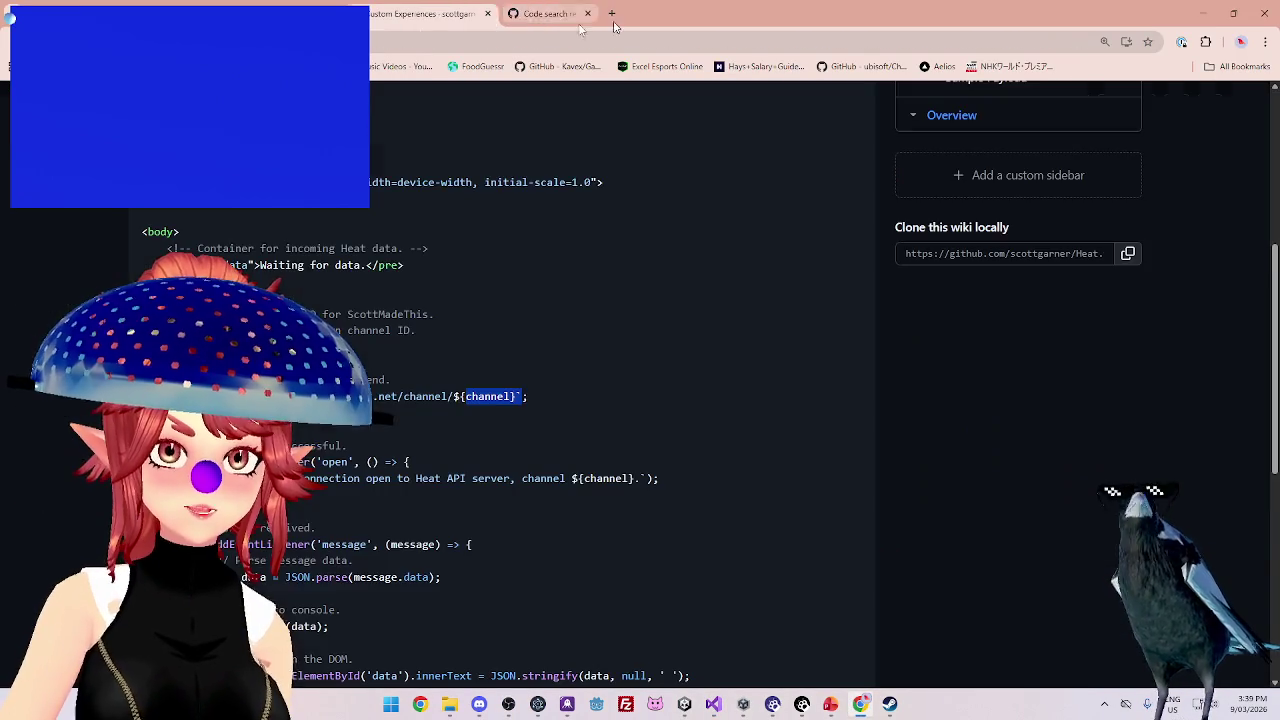
{"action": "left_click", "coordinate": [487, 14]}
{"action": "left_click", "coordinate": [487, 14]}
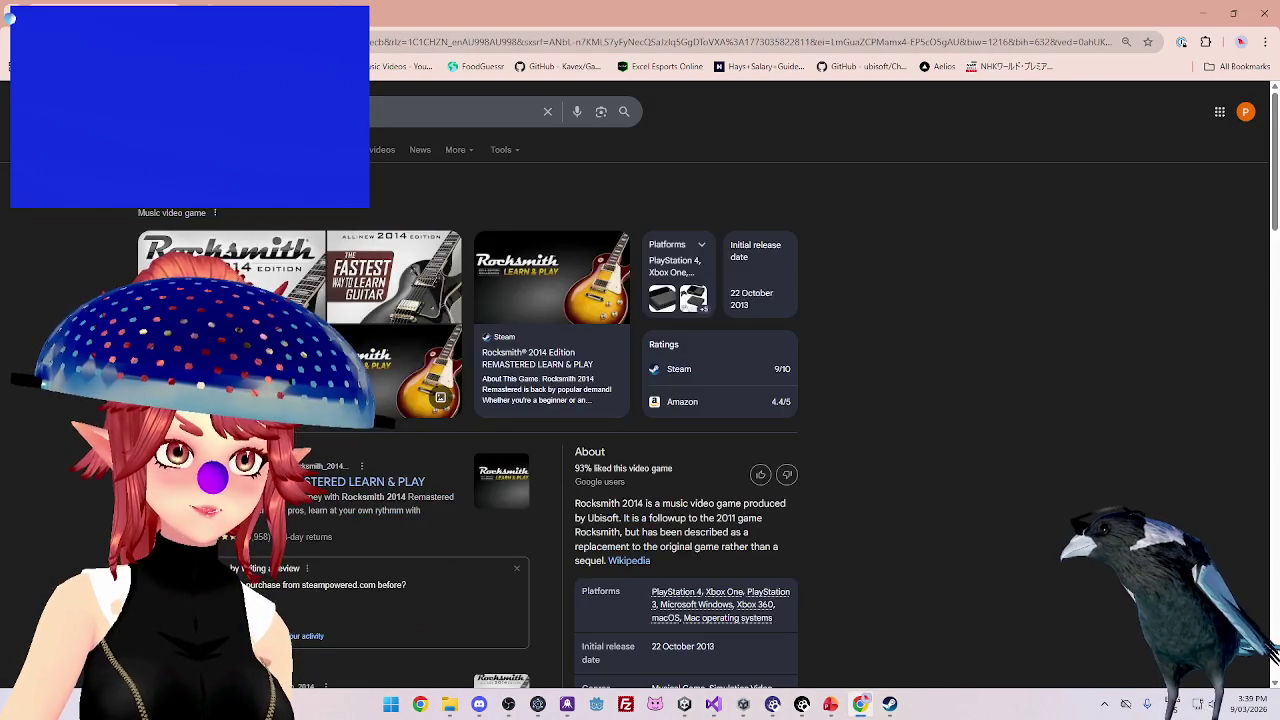
{"action": "key", "text": "ctrl+w"}
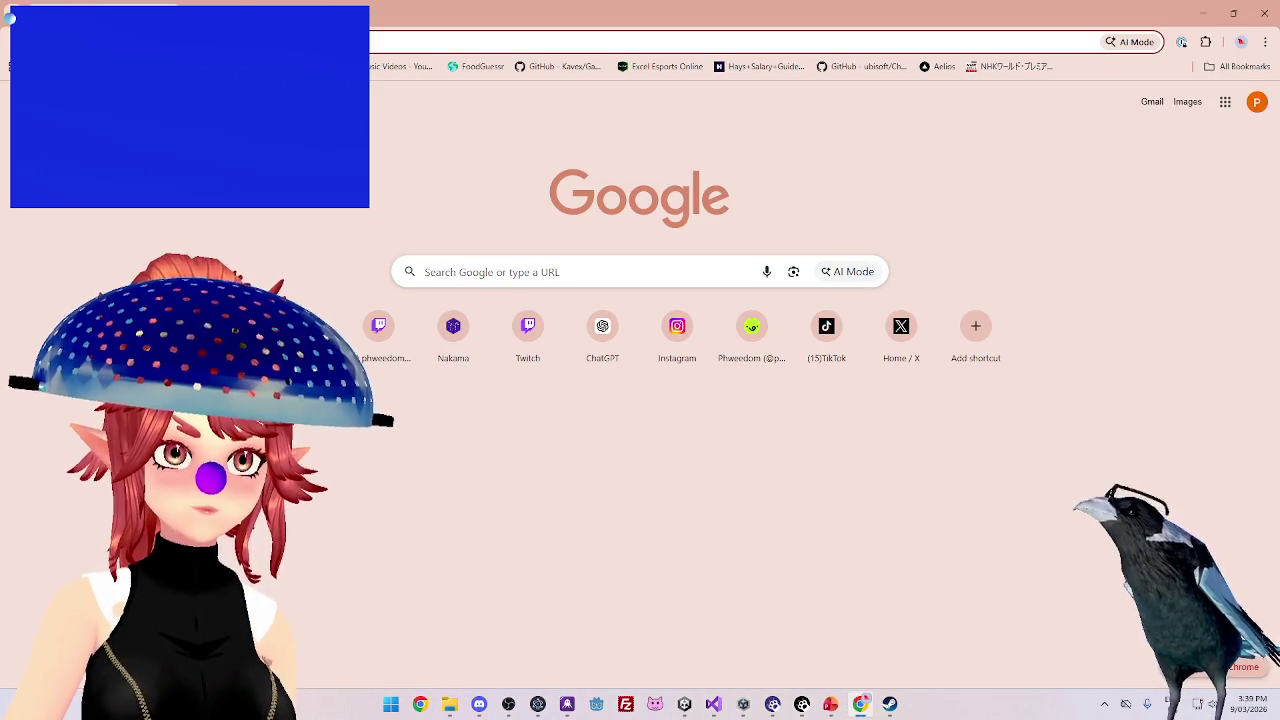
{"action": "key", "text": "ctrl+w"}
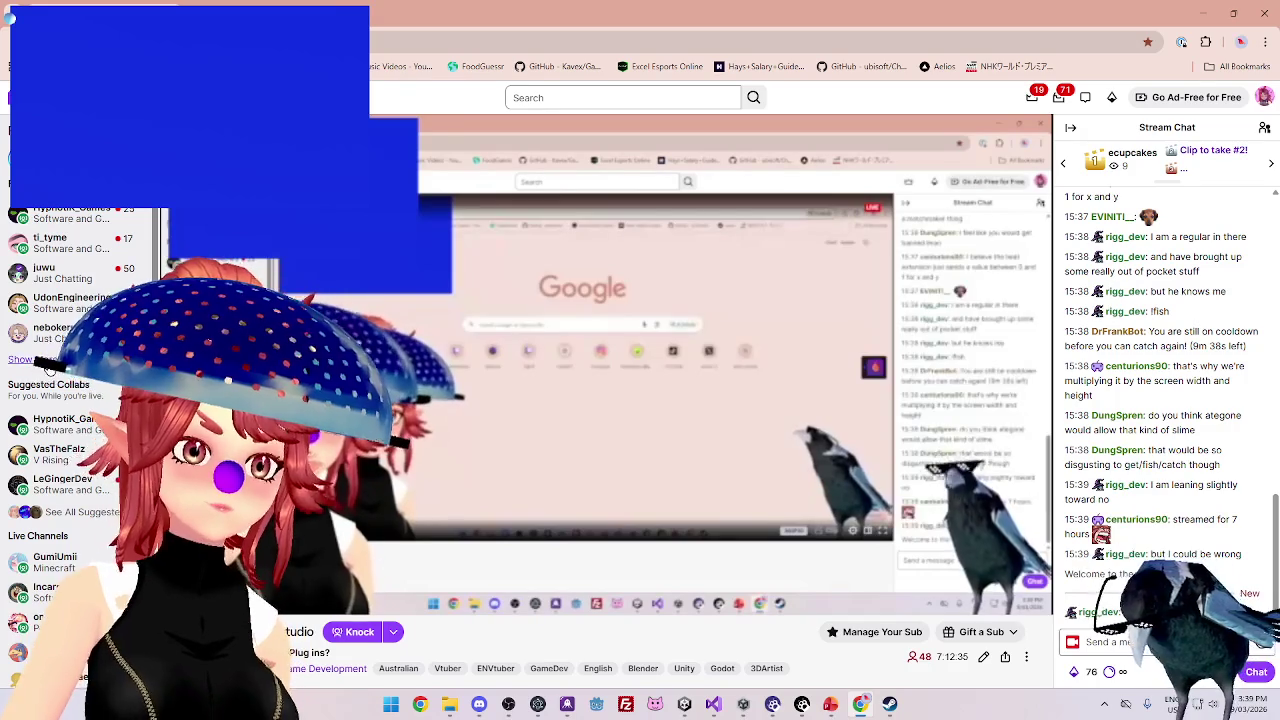
- Expand the Twitch sidebar with Show More to list more channels
{"action": "scroll", "coordinate": [33, 541], "scroll_direction": "down", "scroll_amount": 2}
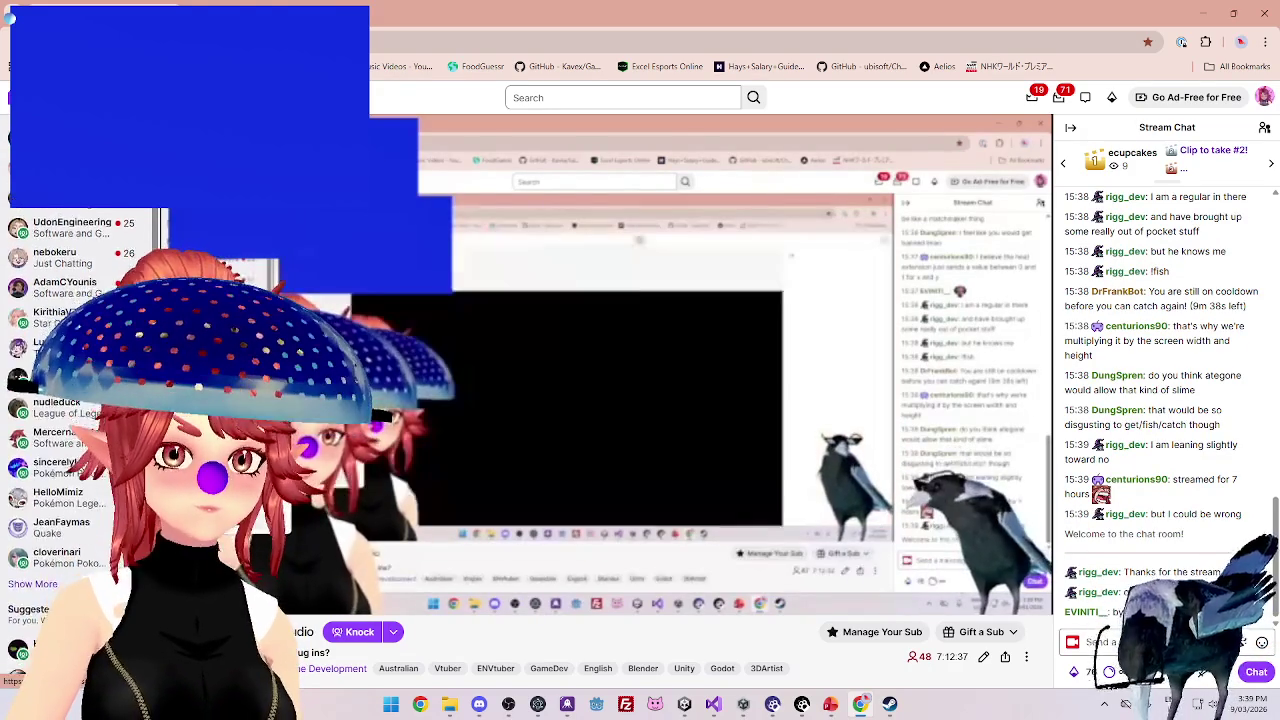
{"action": "left_click", "coordinate": [33, 526]}
{"action": "scroll", "coordinate": [80, 560], "scroll_direction": "down", "scroll_amount": 1}
{"action": "scroll", "coordinate": [82, 570], "scroll_direction": "up", "scroll_amount": 2}
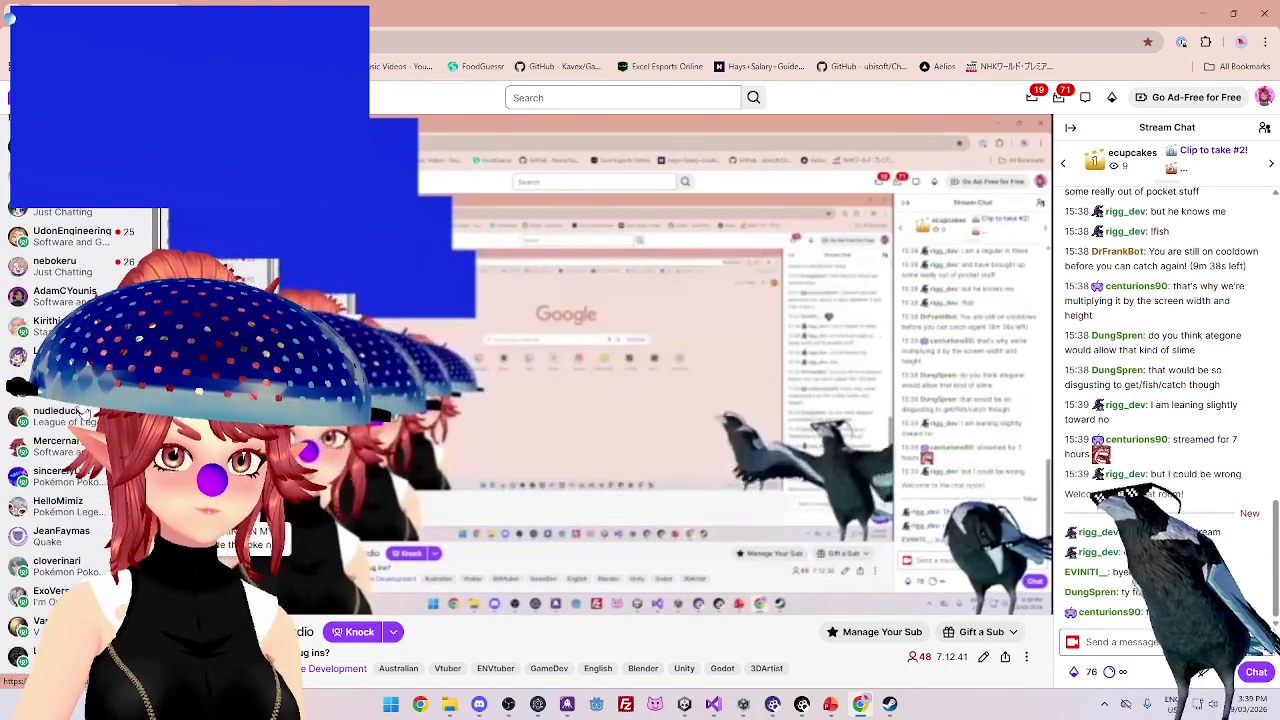
{"action": "scroll", "coordinate": [55, 310], "scroll_direction": "up", "scroll_amount": 1}
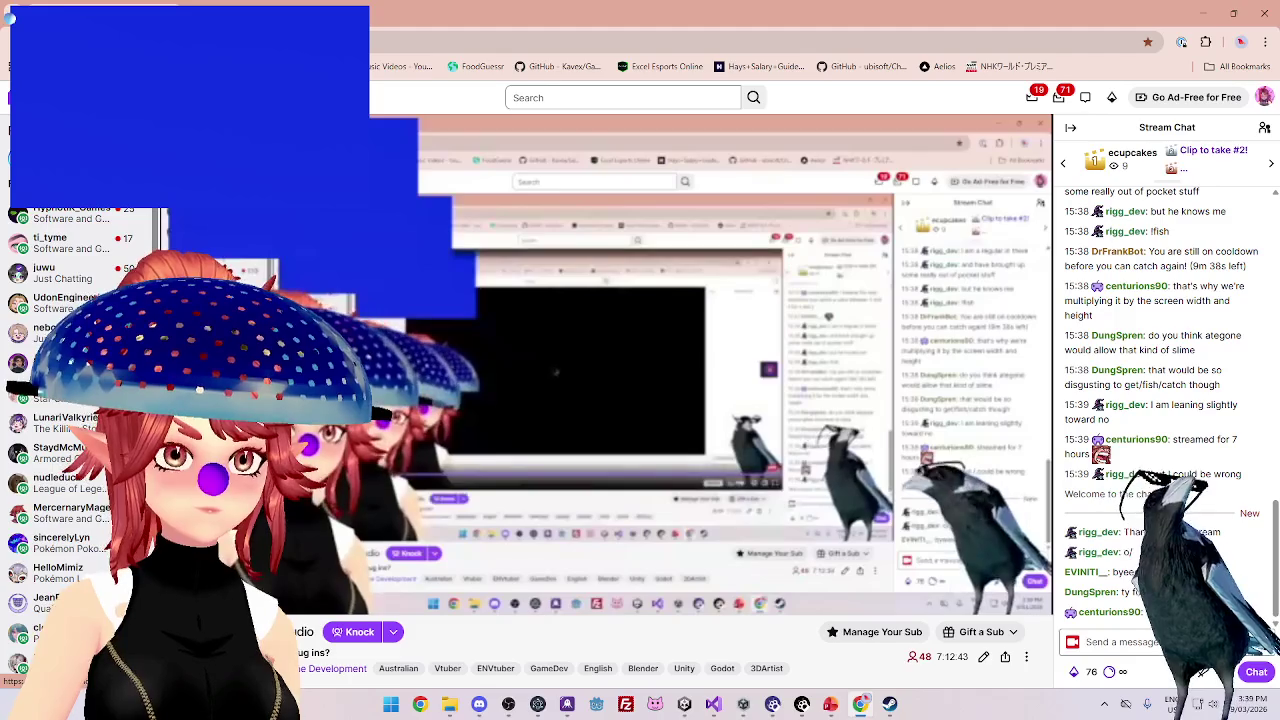